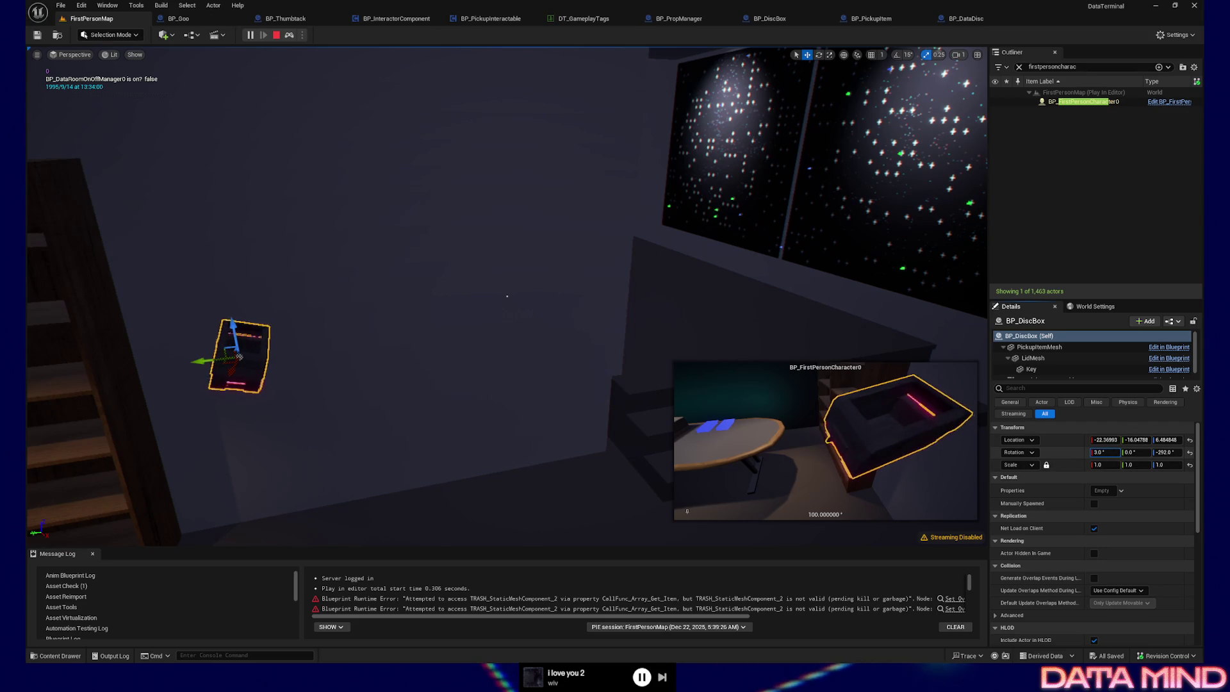
Tilt the disc box's Rotation X through 5 and 10 to a final 12 degrees
drag(1098, 452, 1100, 452)
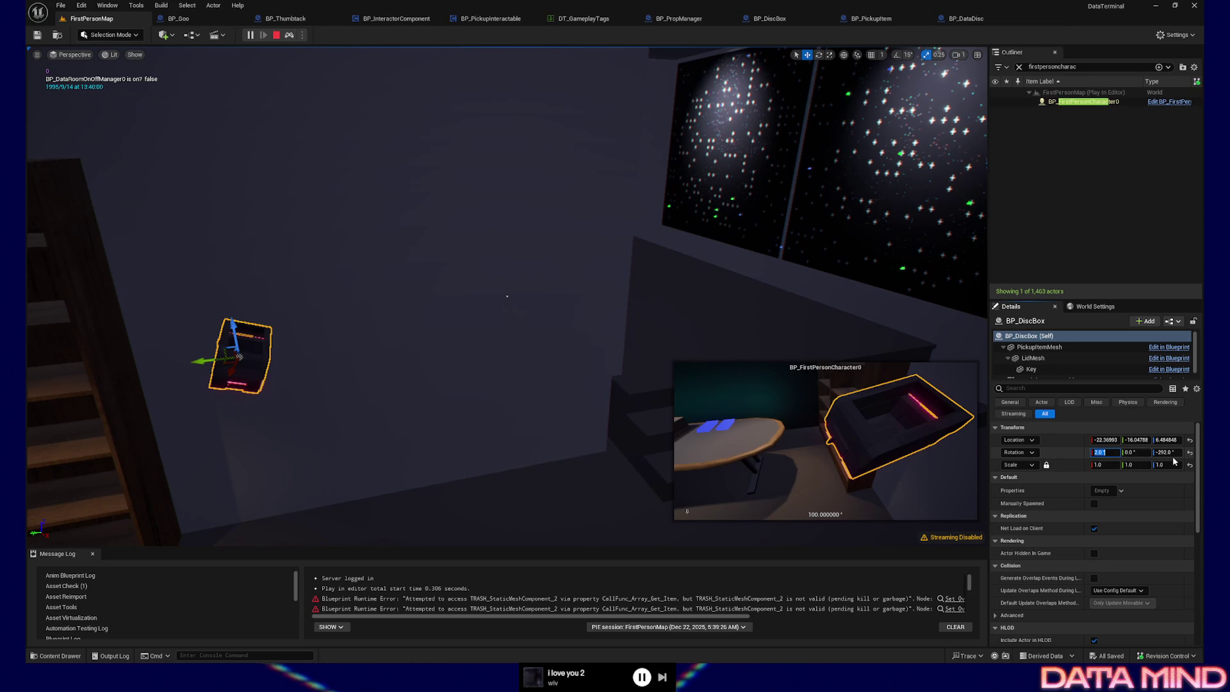
text(5)
key(Return)
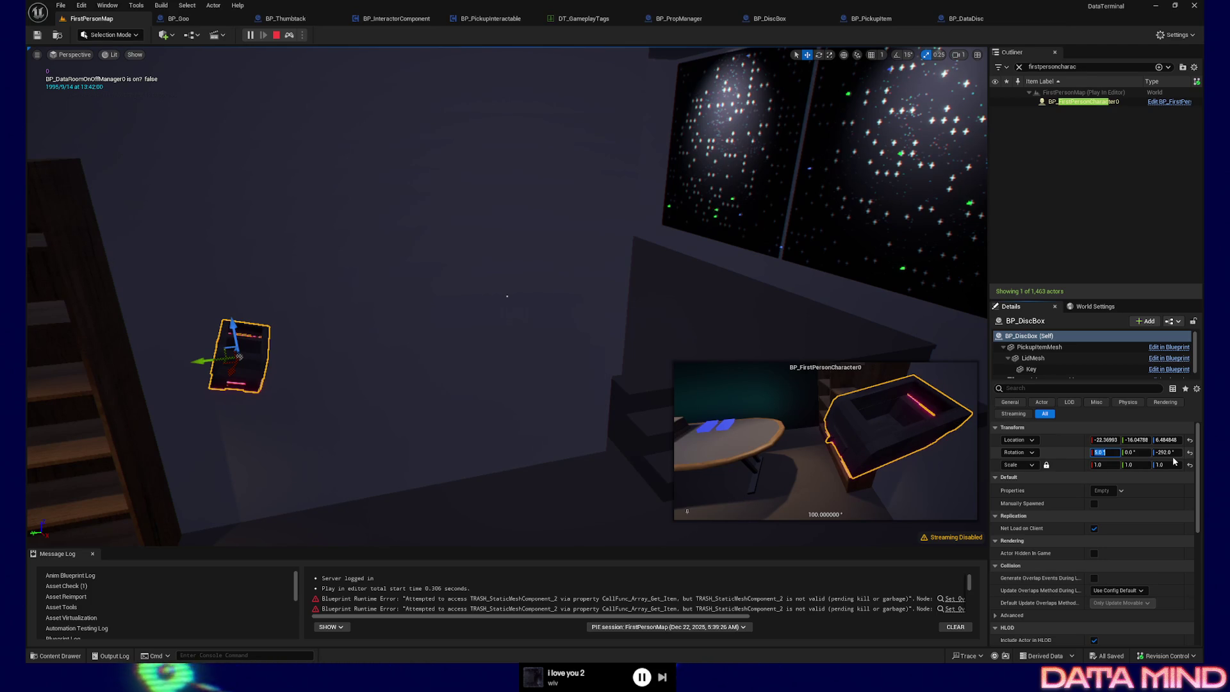
text(10)
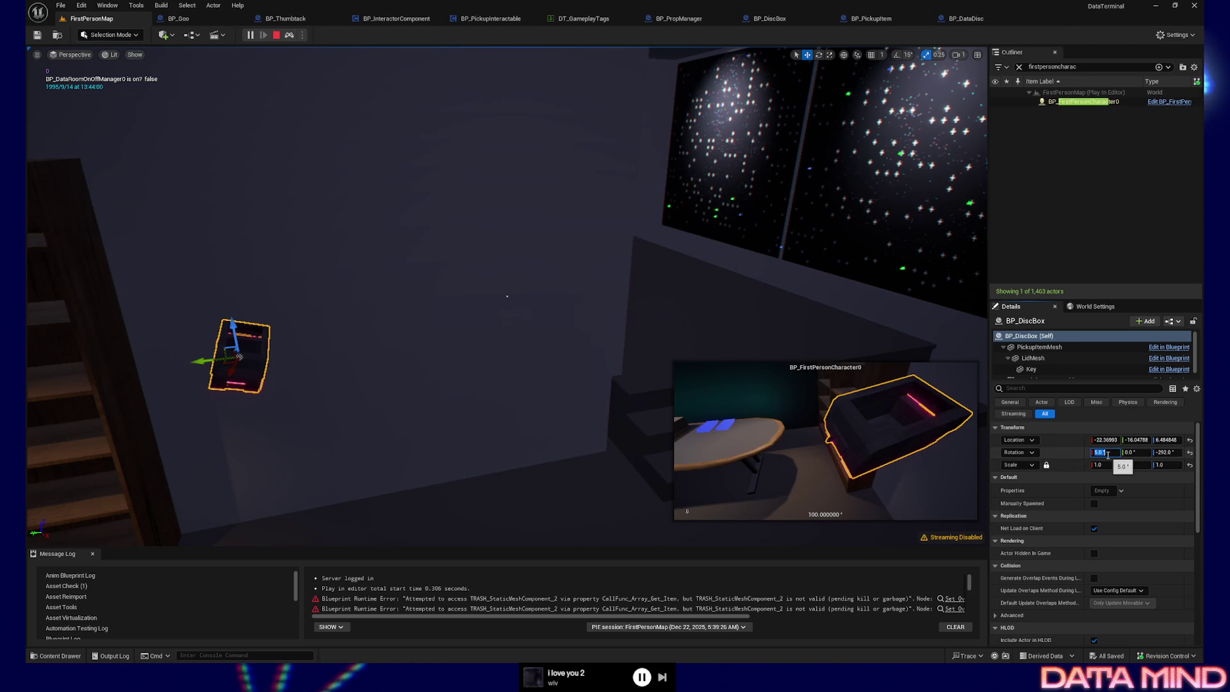
key(Return)
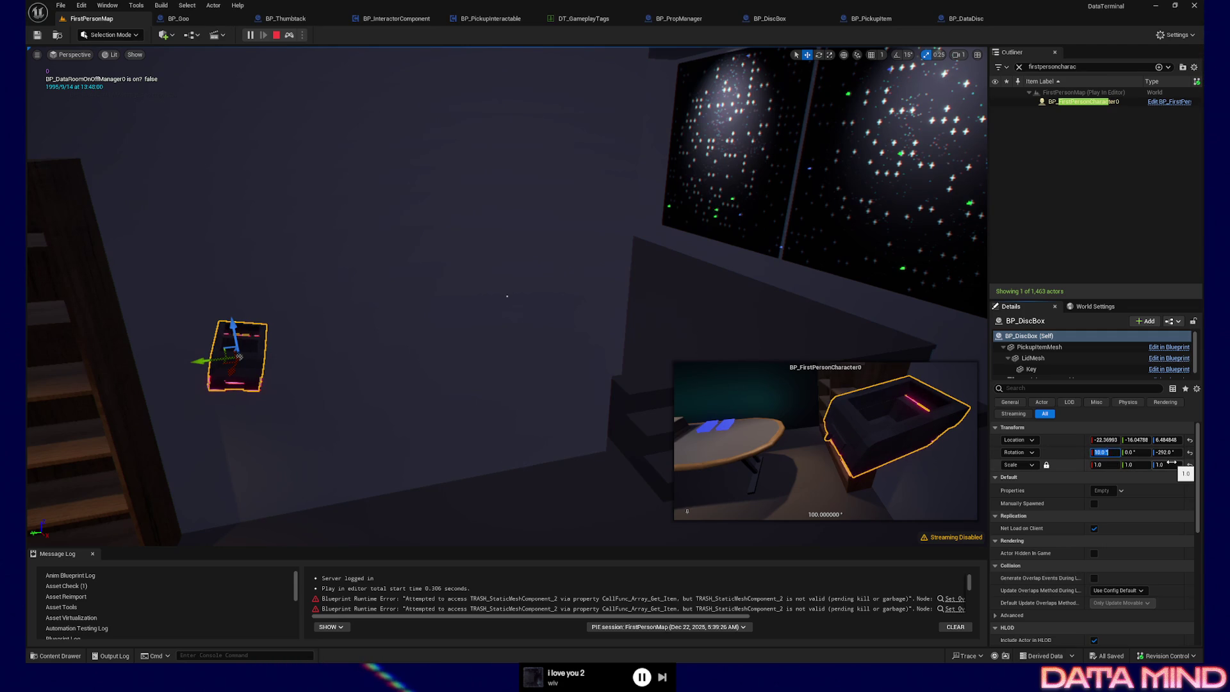
key(Return)
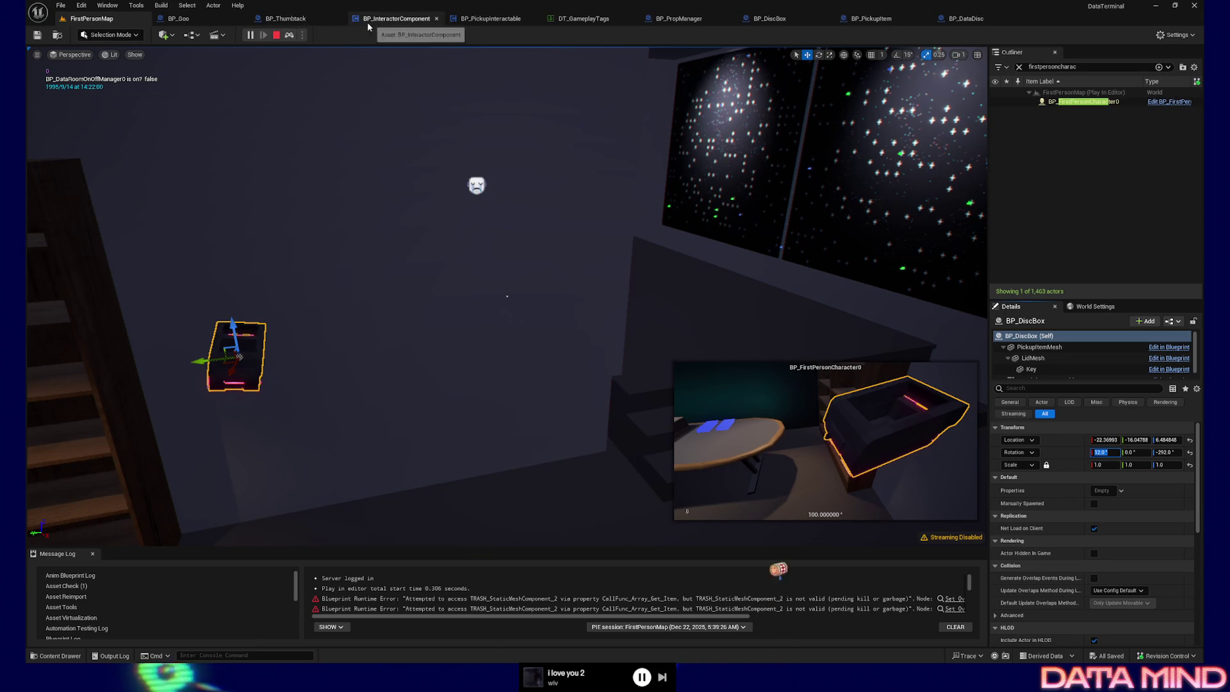
Open BP_InteractorComponent and frame its Event BeginPlay and Event Tick chains in the Event Graph
click(408, 22)
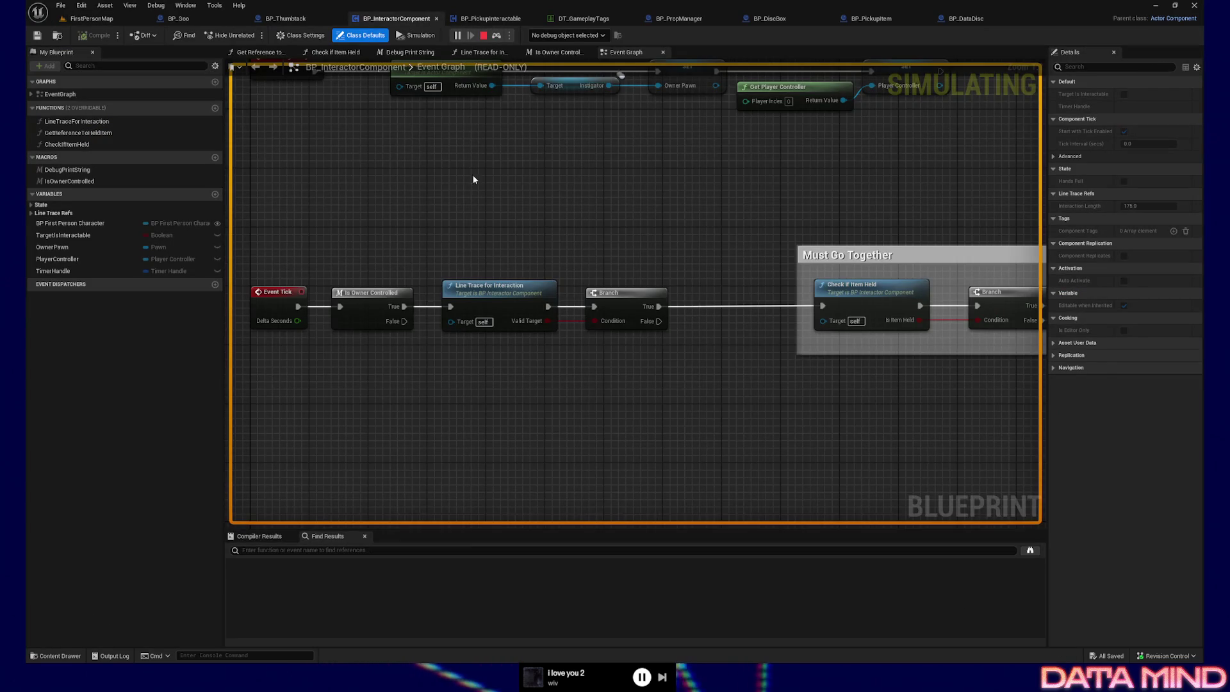
scroll(655, 206, down, 4)
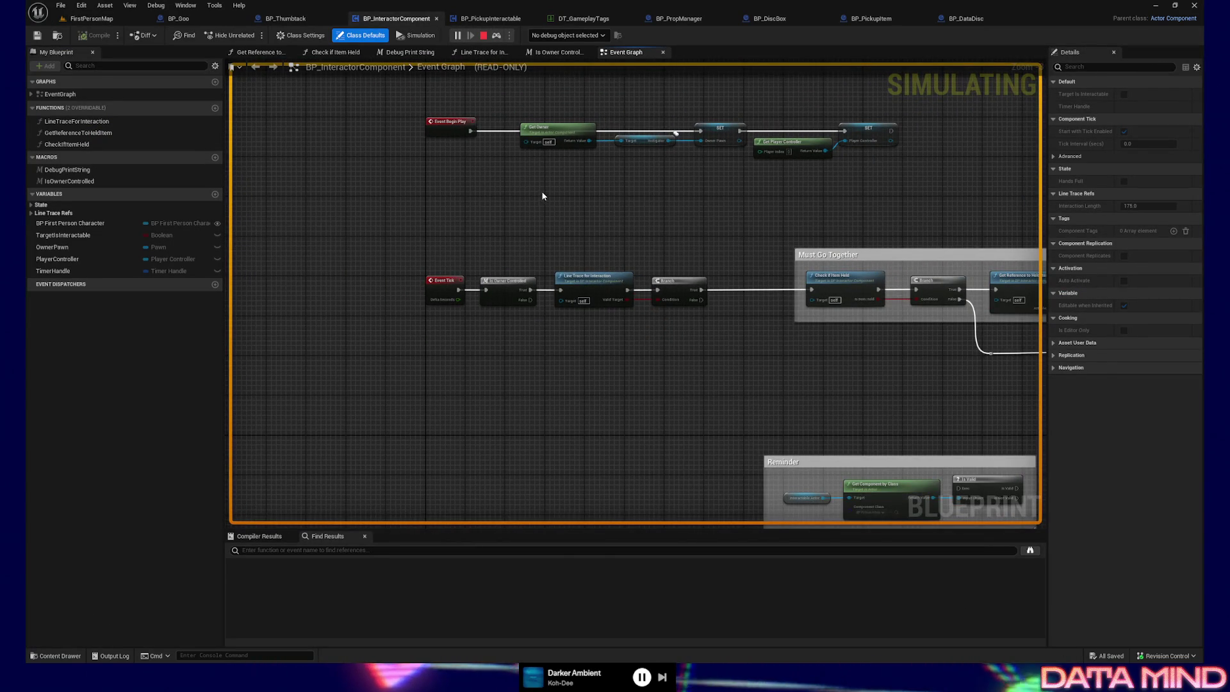
mouse_move(605, 202)
mouse_down()
mouse_move(494, 198)
mouse_move(517, 263)
mouse_move(491, 287)
mouse_up()
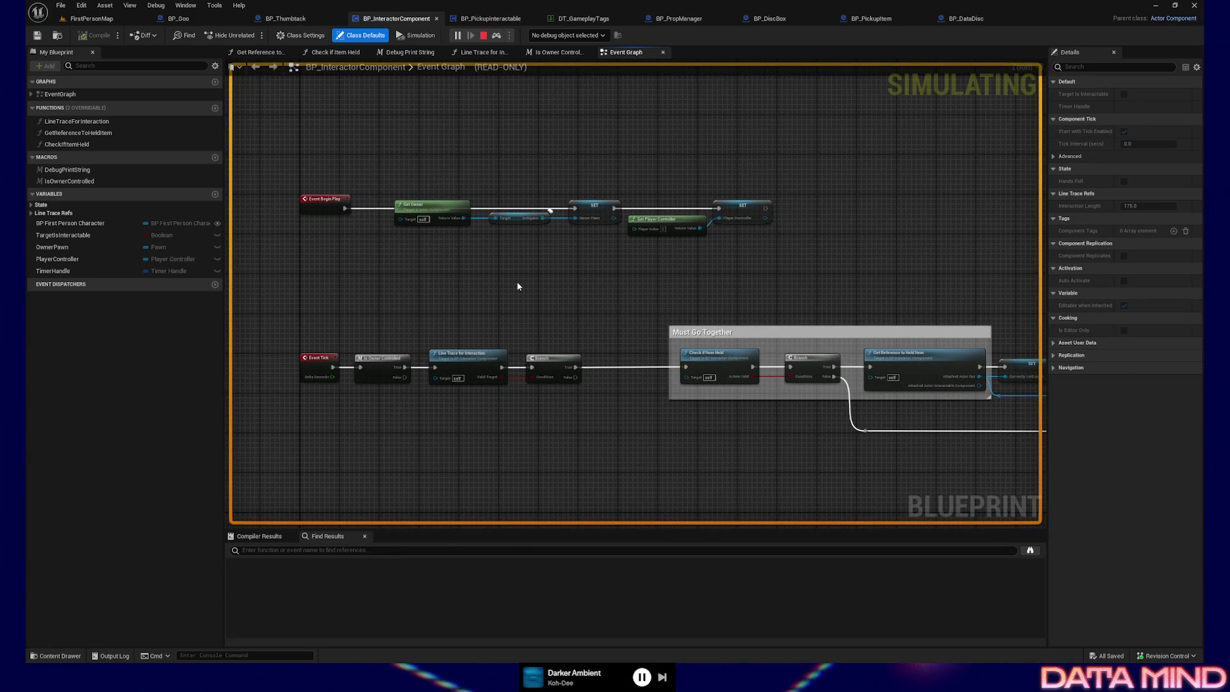
drag(516, 282, 532, 296)
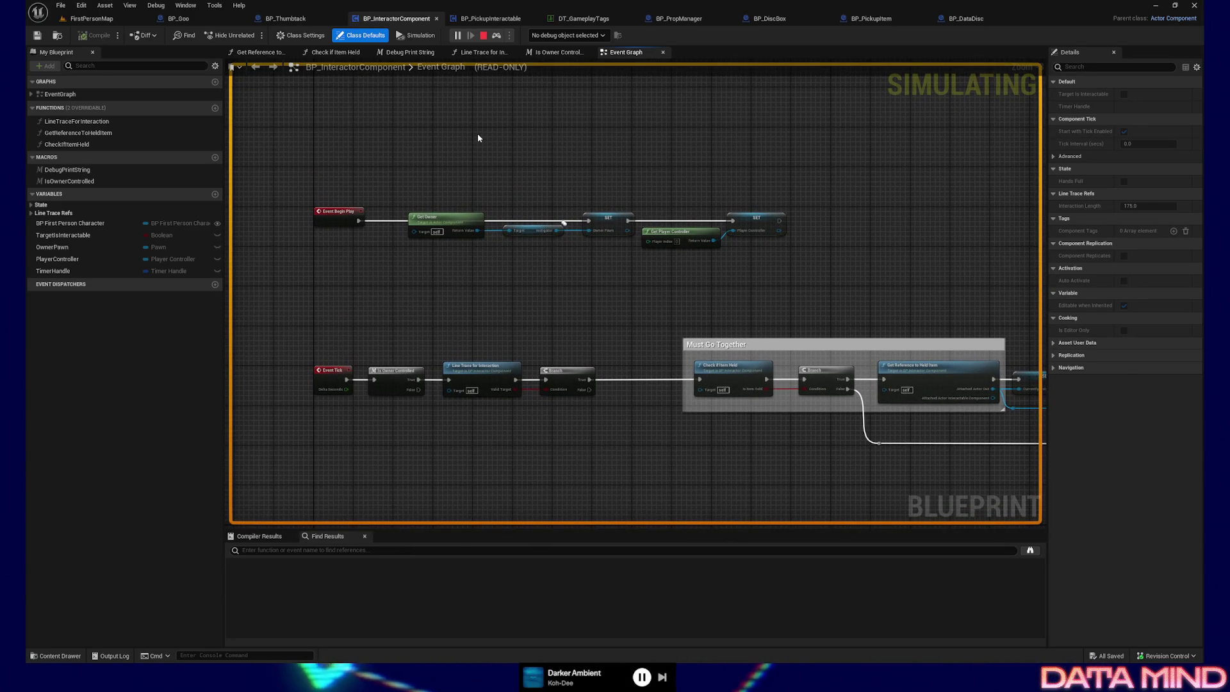
Open BP_PickupInteractable and pan the BPI Request Interact to Held Actor graph's TODO and prop-holder comments
click(479, 22)
mouse_move(743, 306)
mouse_down()
mouse_move(631, 291)
mouse_move(707, 329)
mouse_up()
mouse_move(824, 280)
mouse_down()
mouse_move(489, 302)
mouse_move(516, 428)
mouse_move(513, 401)
mouse_move(558, 275)
mouse_up()
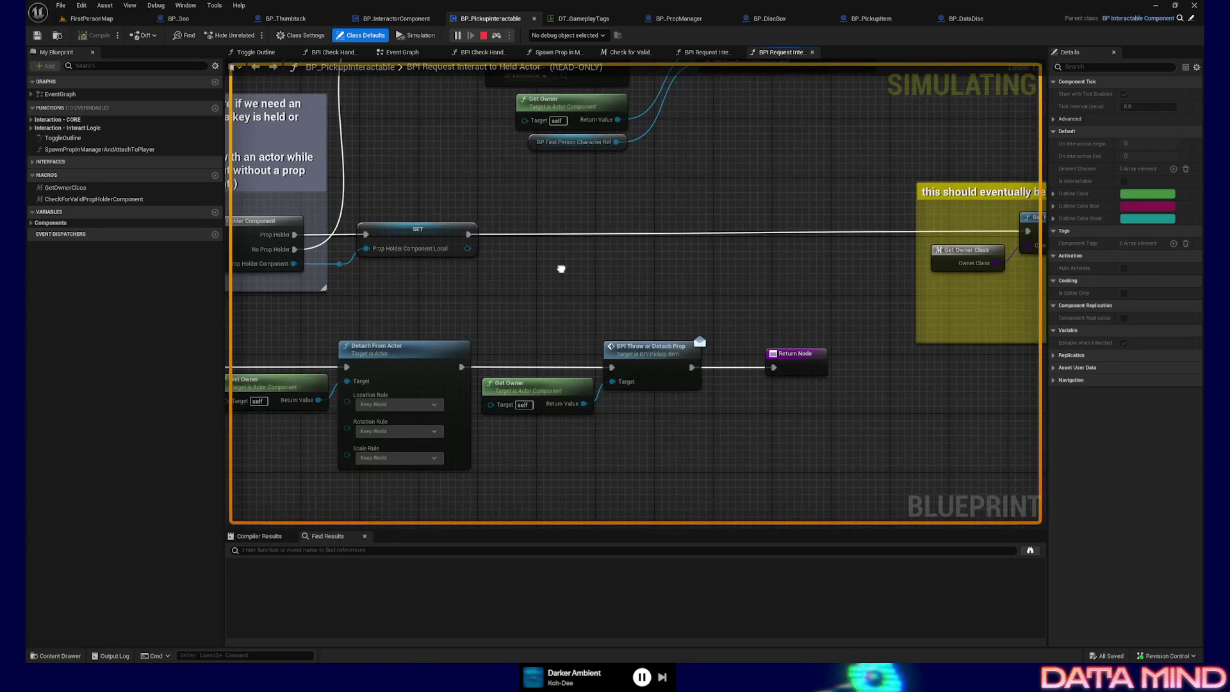
mouse_move(739, 266)
mouse_down()
mouse_move(441, 279)
mouse_move(699, 398)
mouse_up()
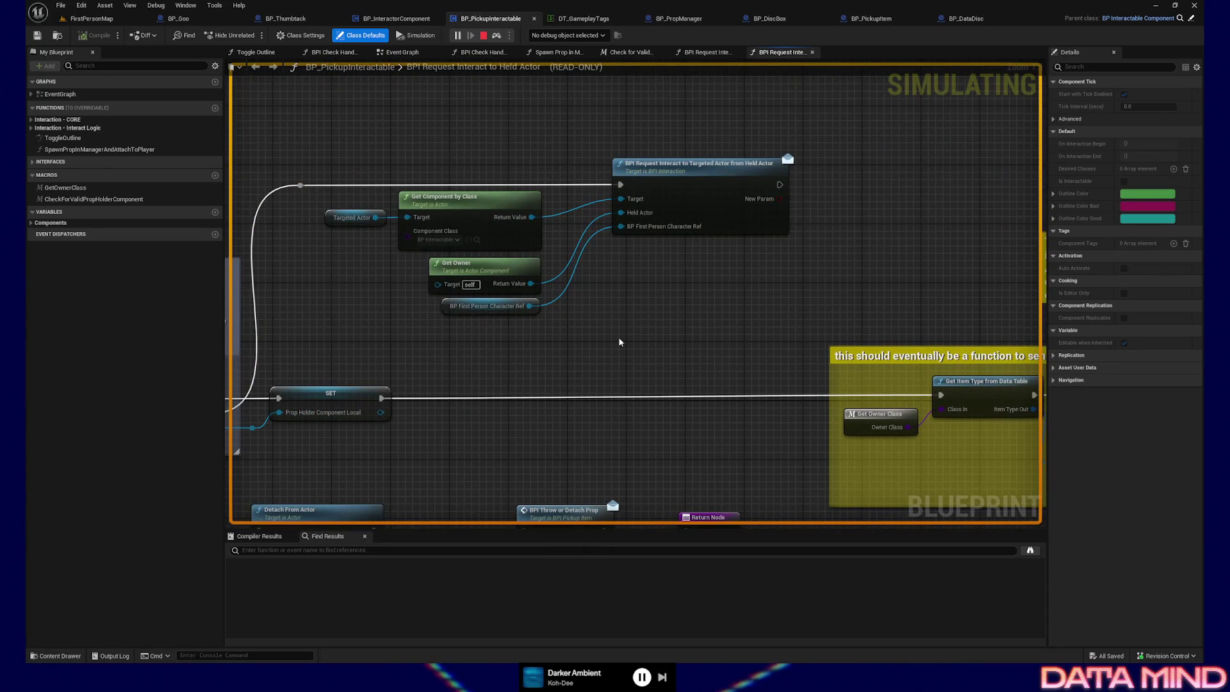
drag(594, 342, 836, 312)
drag(805, 416, 595, 394)
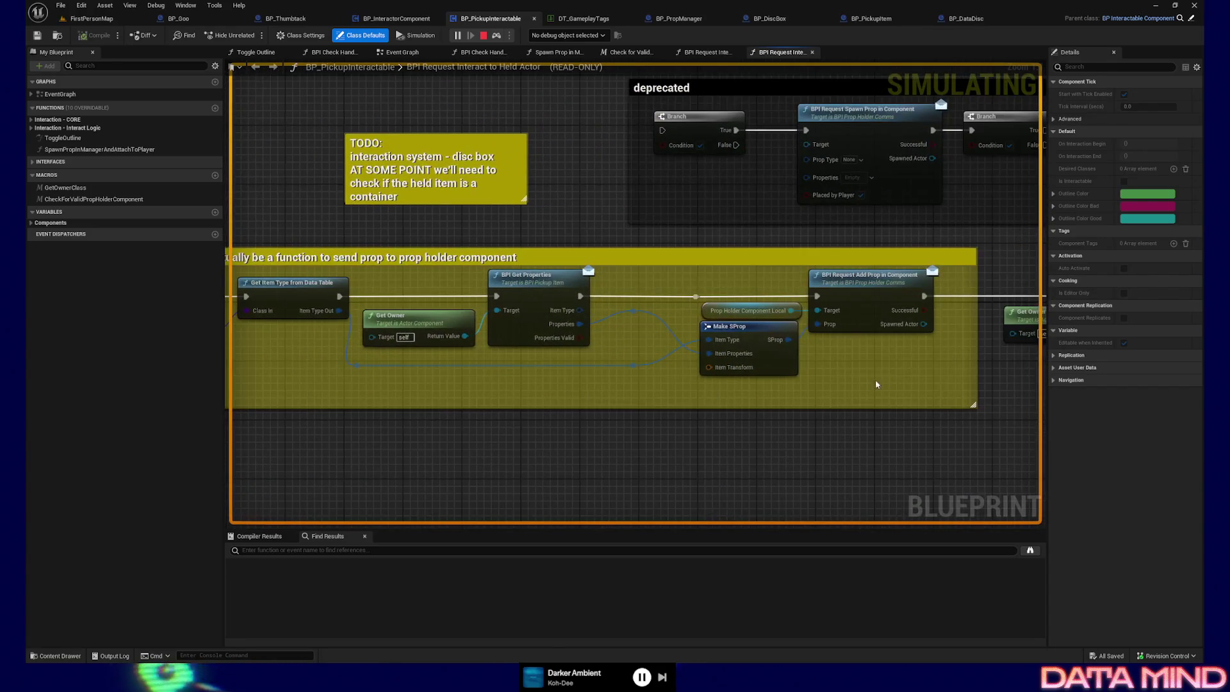
mouse_move(874, 379)
mouse_down()
mouse_move(643, 384)
mouse_move(722, 382)
mouse_move(643, 406)
mouse_up()
drag(475, 406, 583, 404)
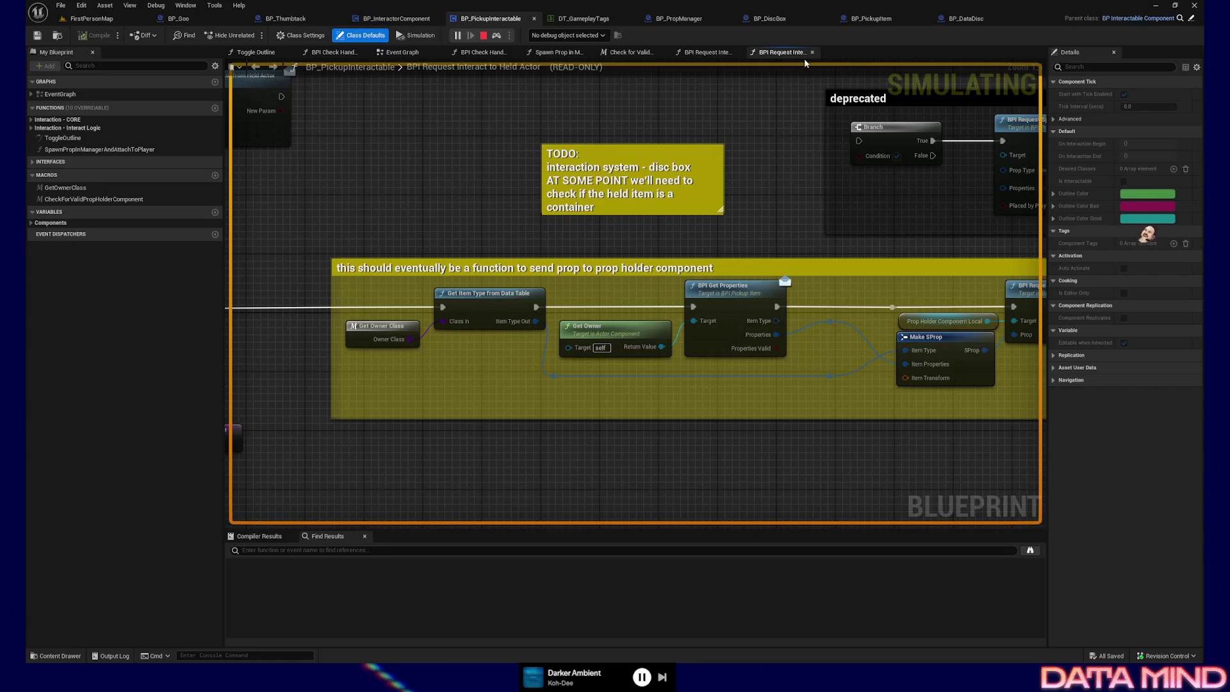
Select BPI Attach Prop to Player in the targeted-actor interaction graph, then open BP_PropManager
click(708, 52)
drag(740, 258, 631, 204)
drag(851, 376, 751, 358)
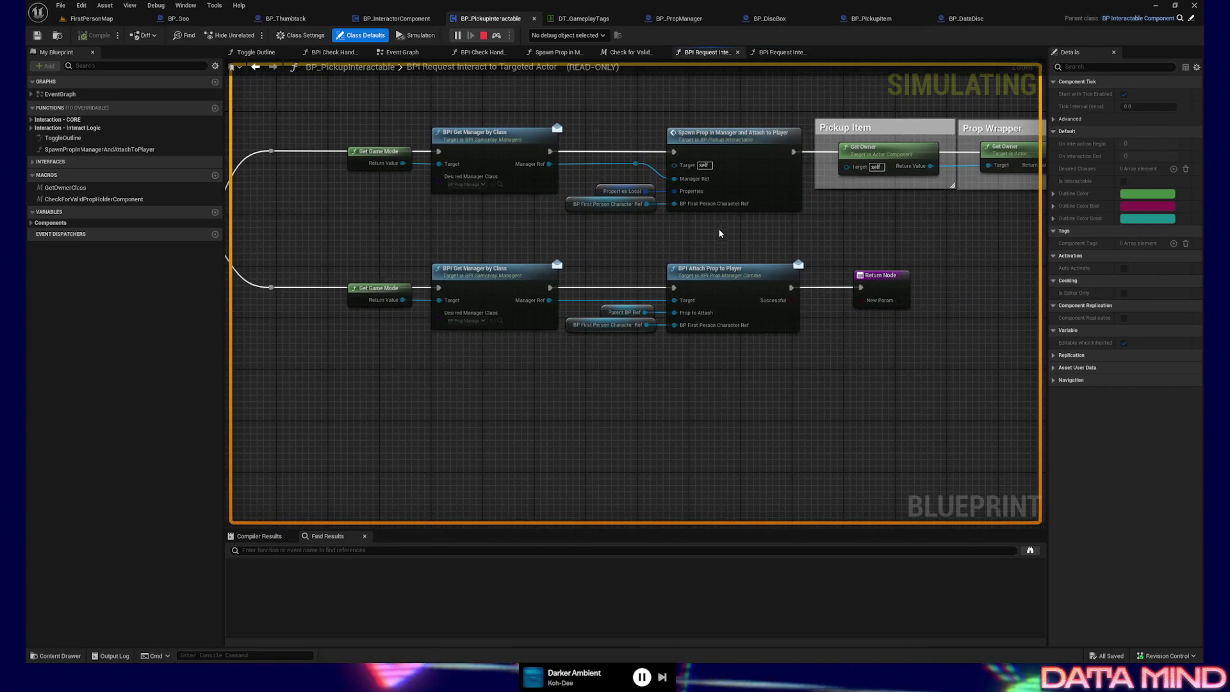
drag(720, 230, 741, 387)
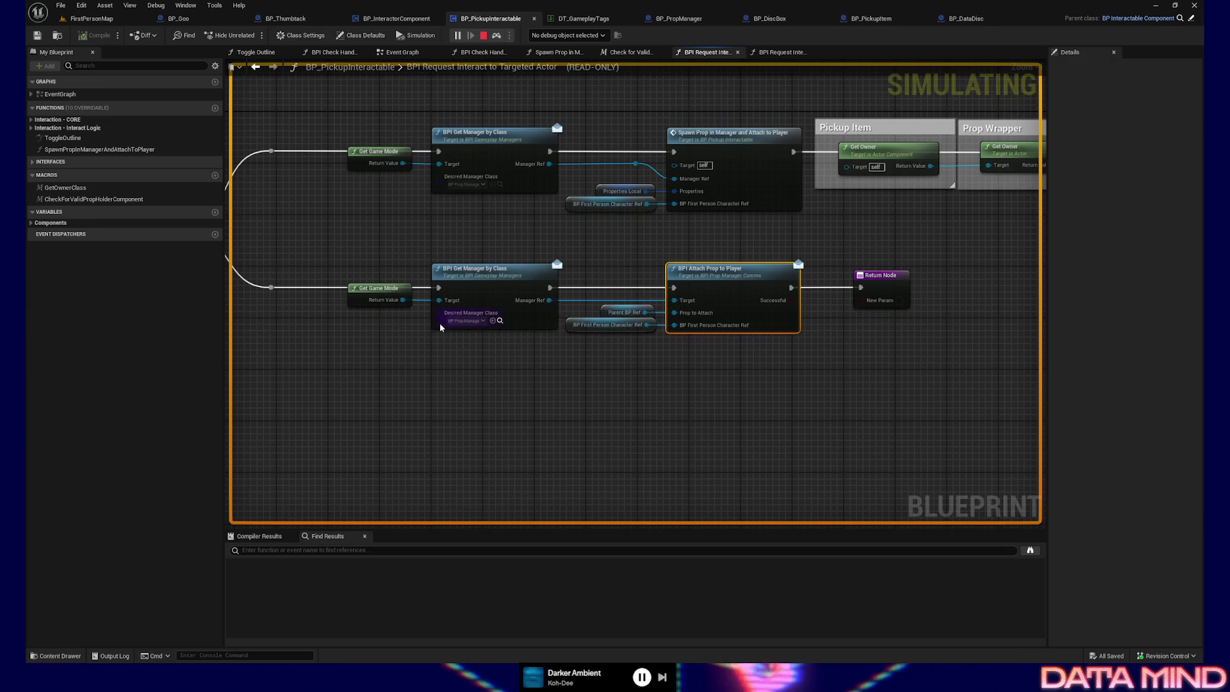
click(678, 18)
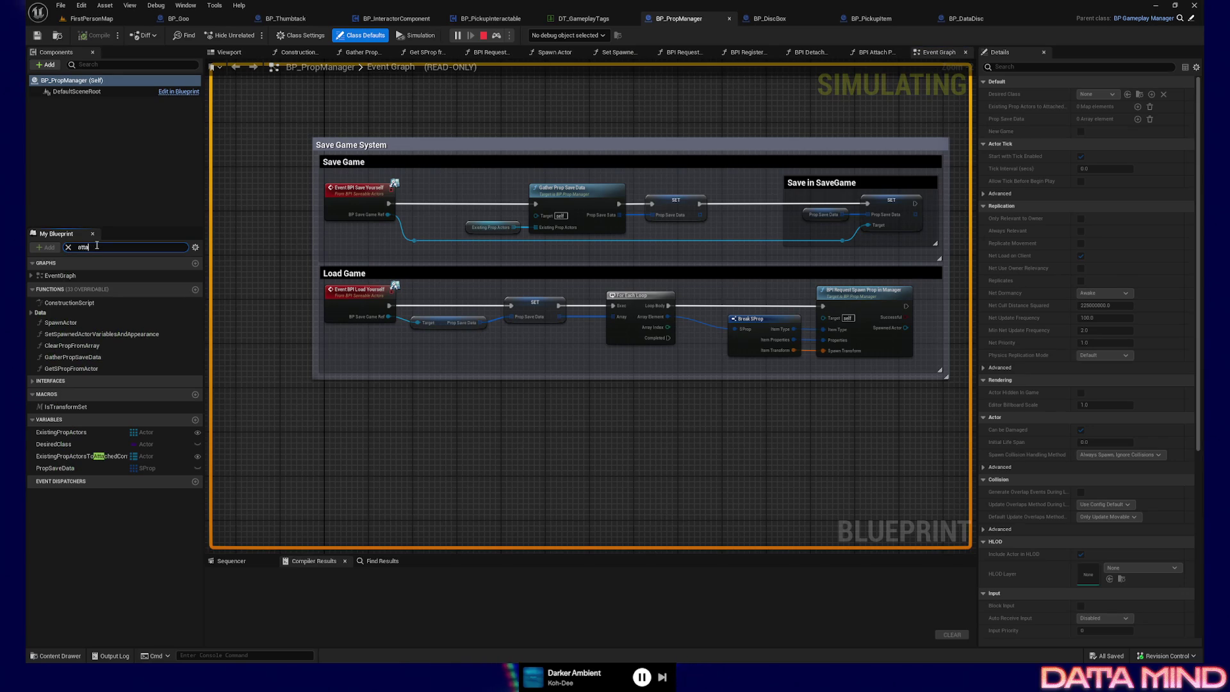
Search My Blueprint for 'attach', open BPI Attach Prop to Player, and select all its nodes
text(c)
double_click(83, 313)
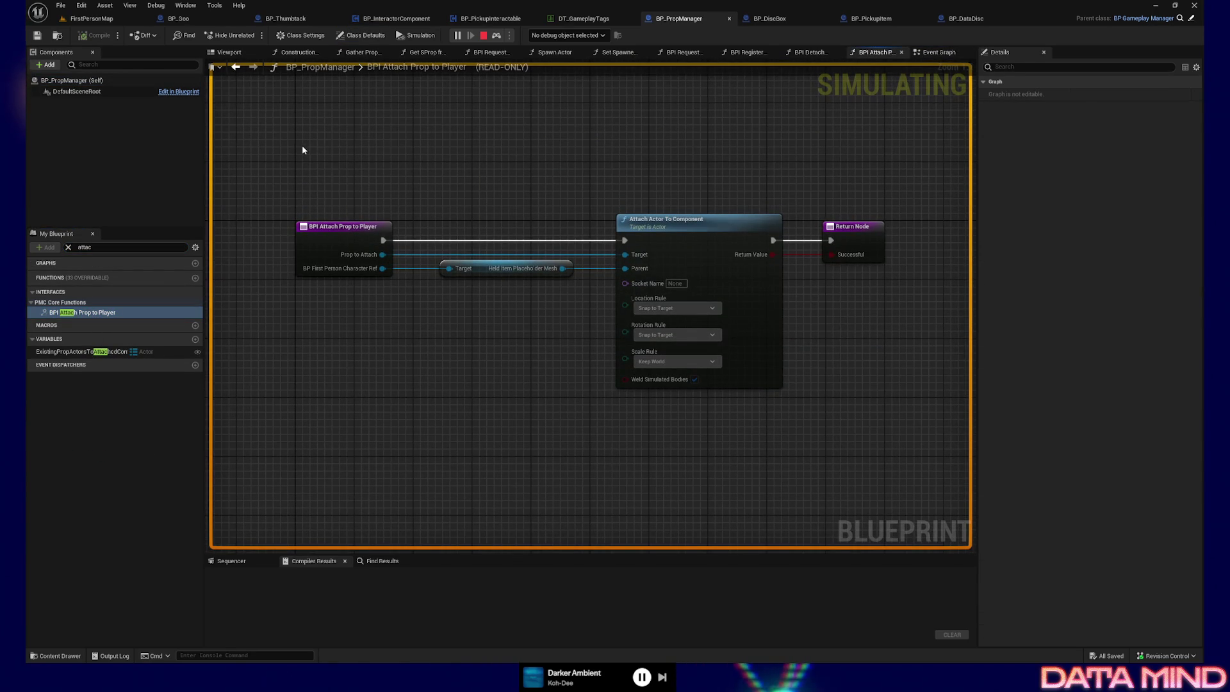
drag(301, 146, 905, 437)
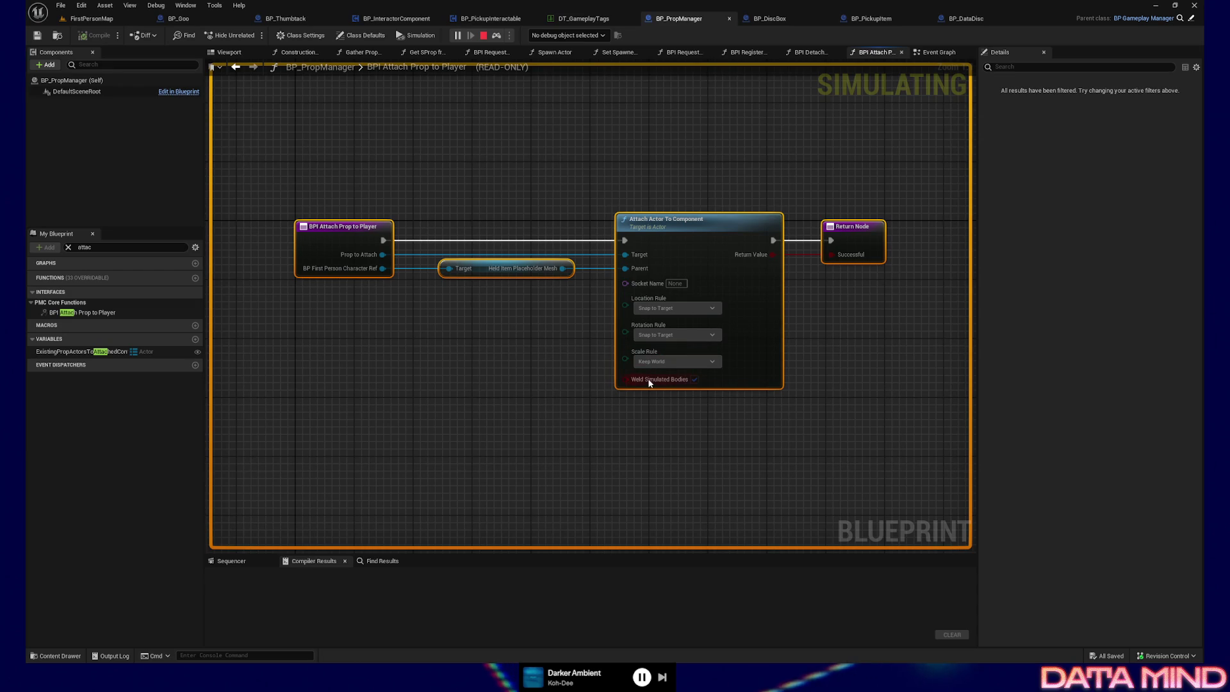
mouse_move(695, 385)
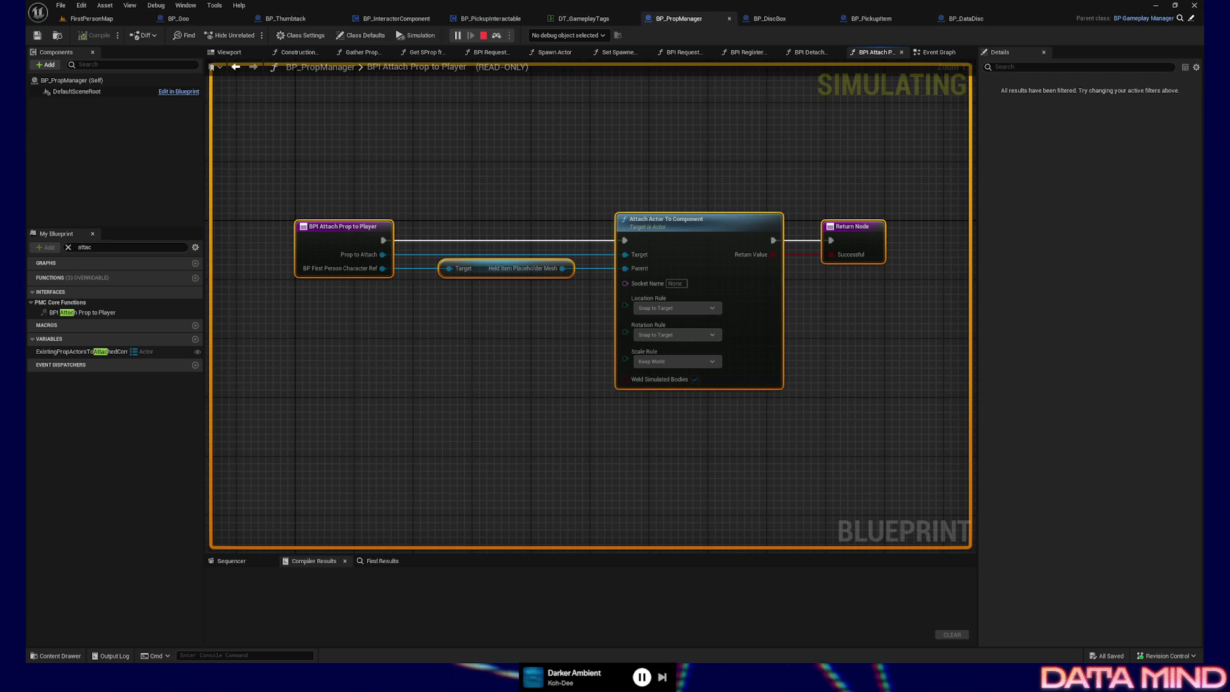
Stop play, return to BP_PropManager, and uncheck Weld Simulated Bodies on Attach Actor To Component
click(483, 35)
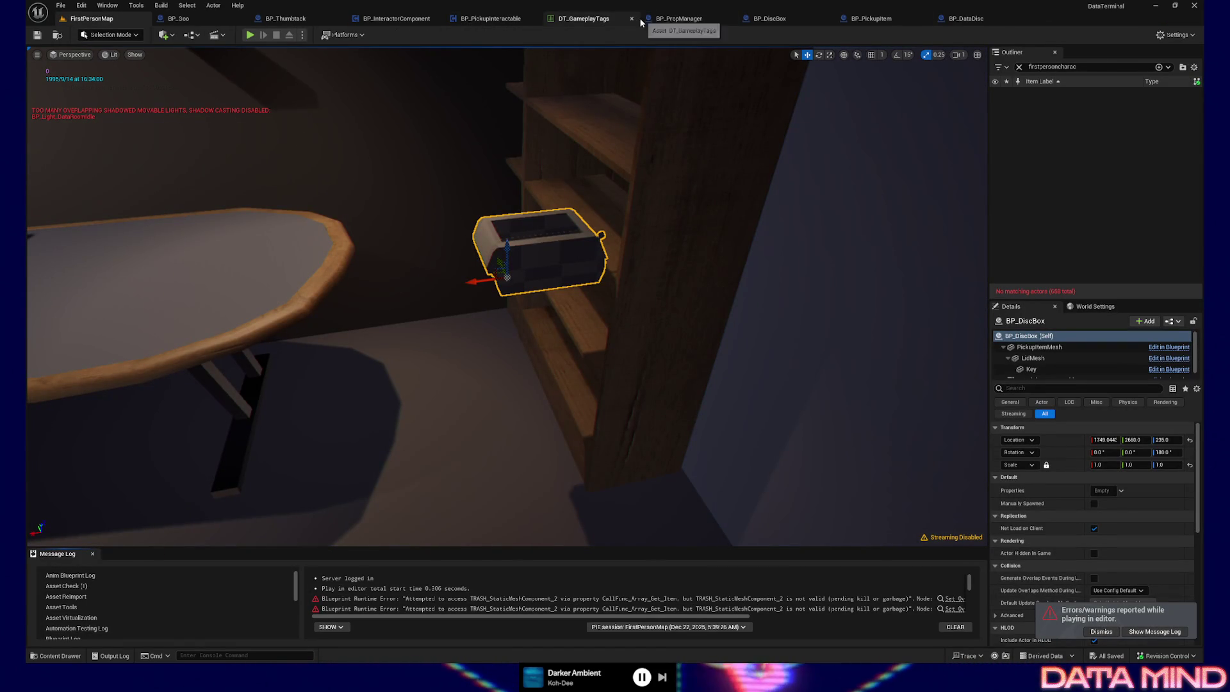
click(686, 19)
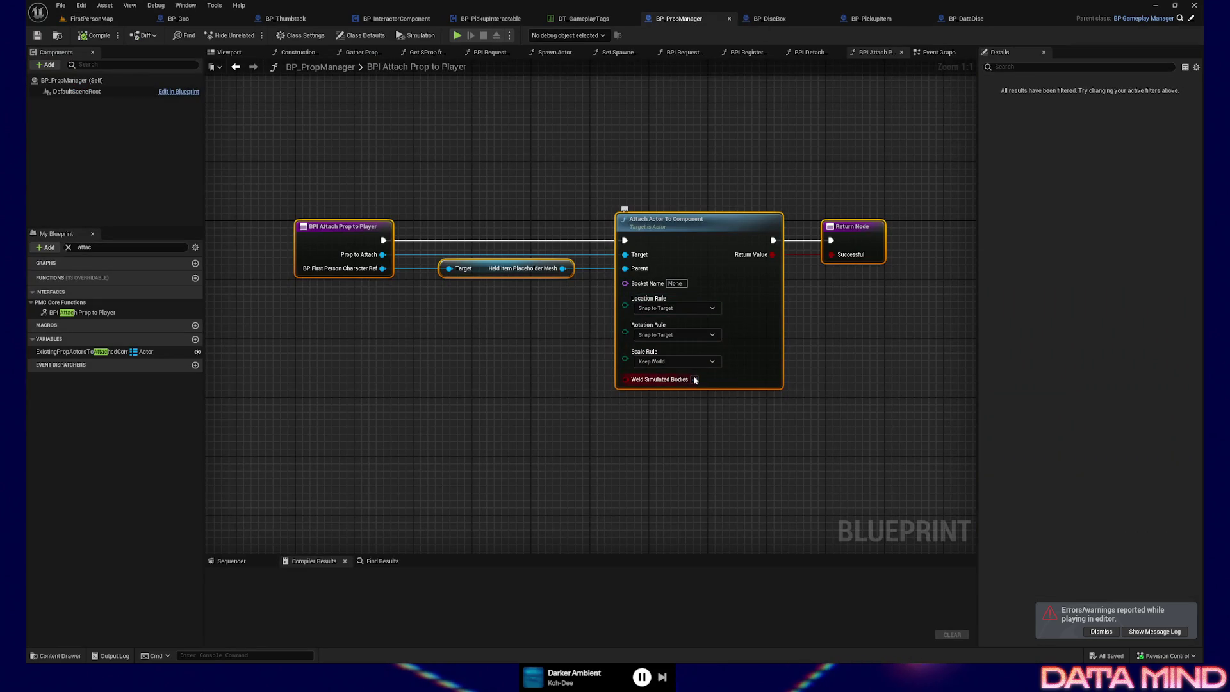
click(694, 380)
click(491, 397)
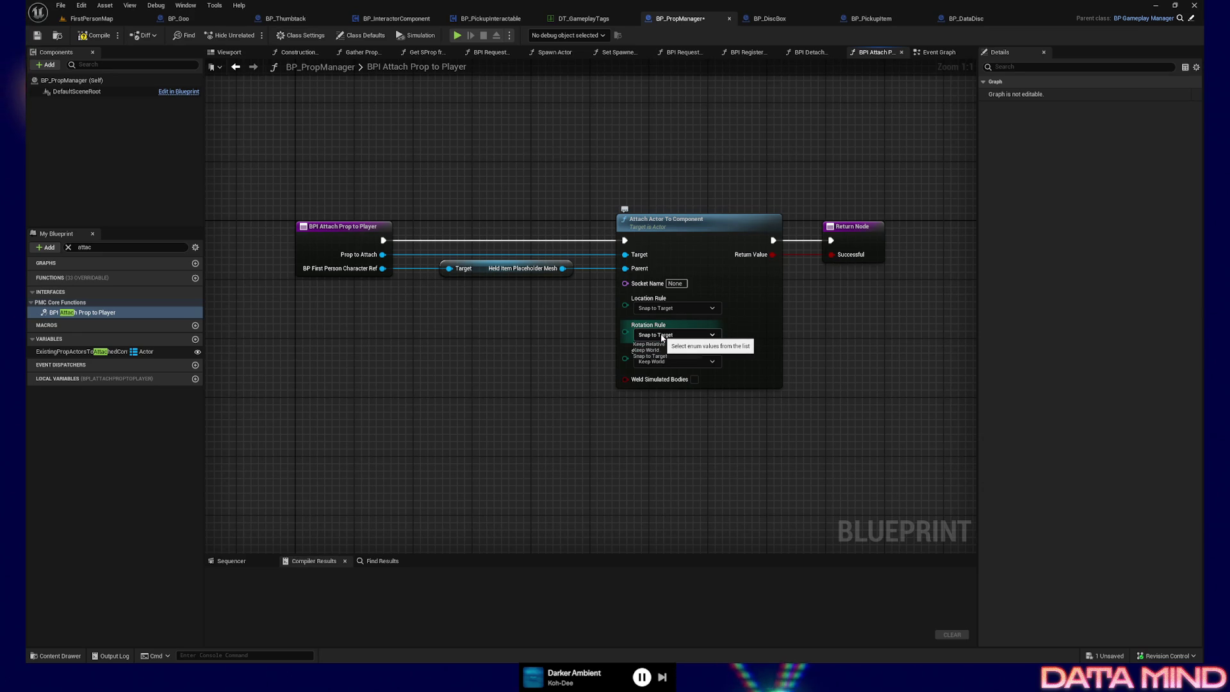
Show the Rotation Rule options on the Attach Actor To Component node
click(662, 337)
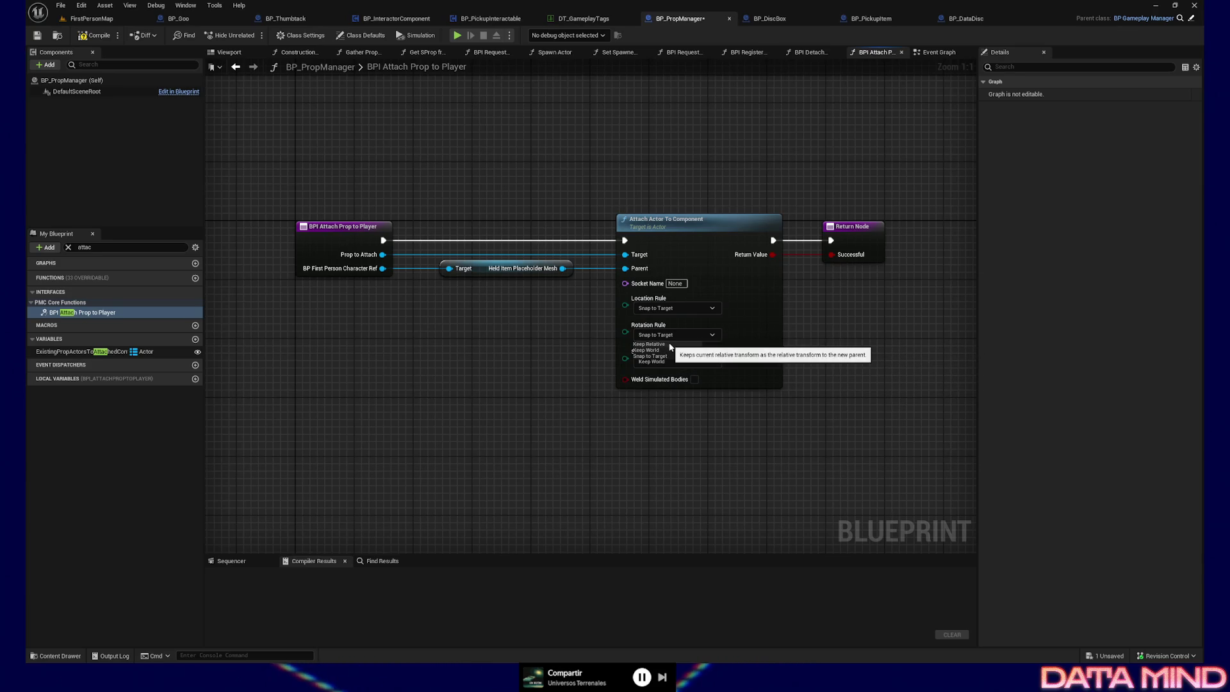
Set Rotation Rule to Keep Relative, compile BP_PropManager, and Play From Here on the level floor
click(649, 345)
click(95, 35)
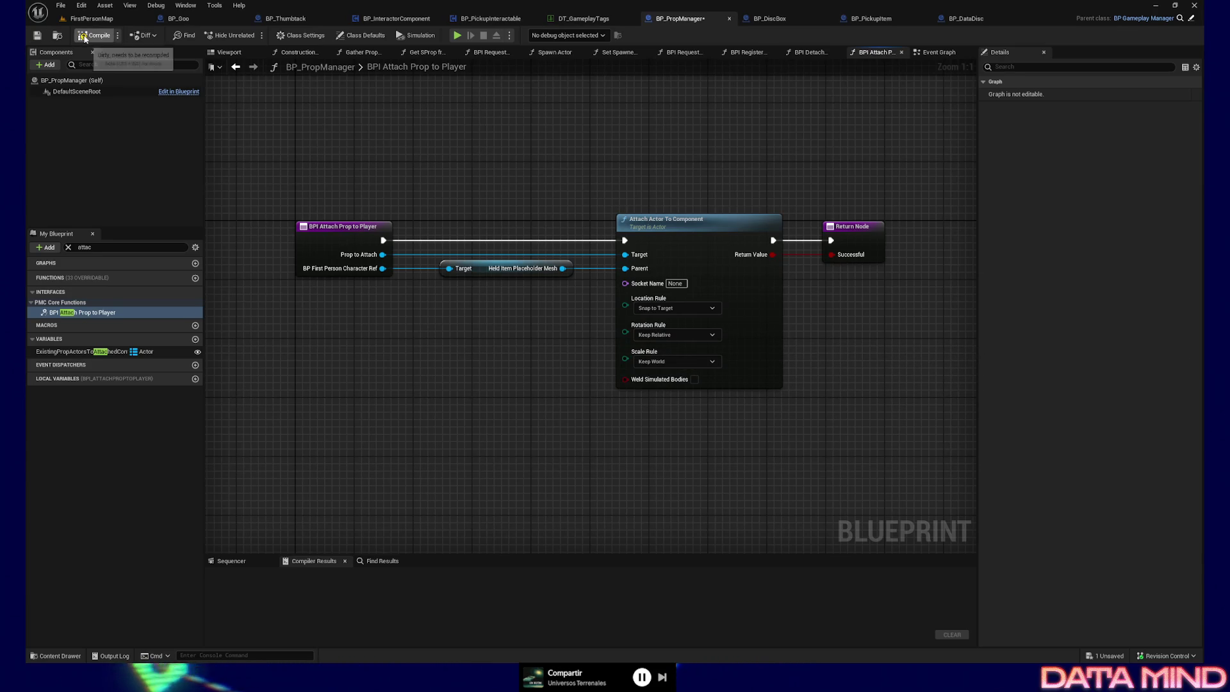
click(89, 18)
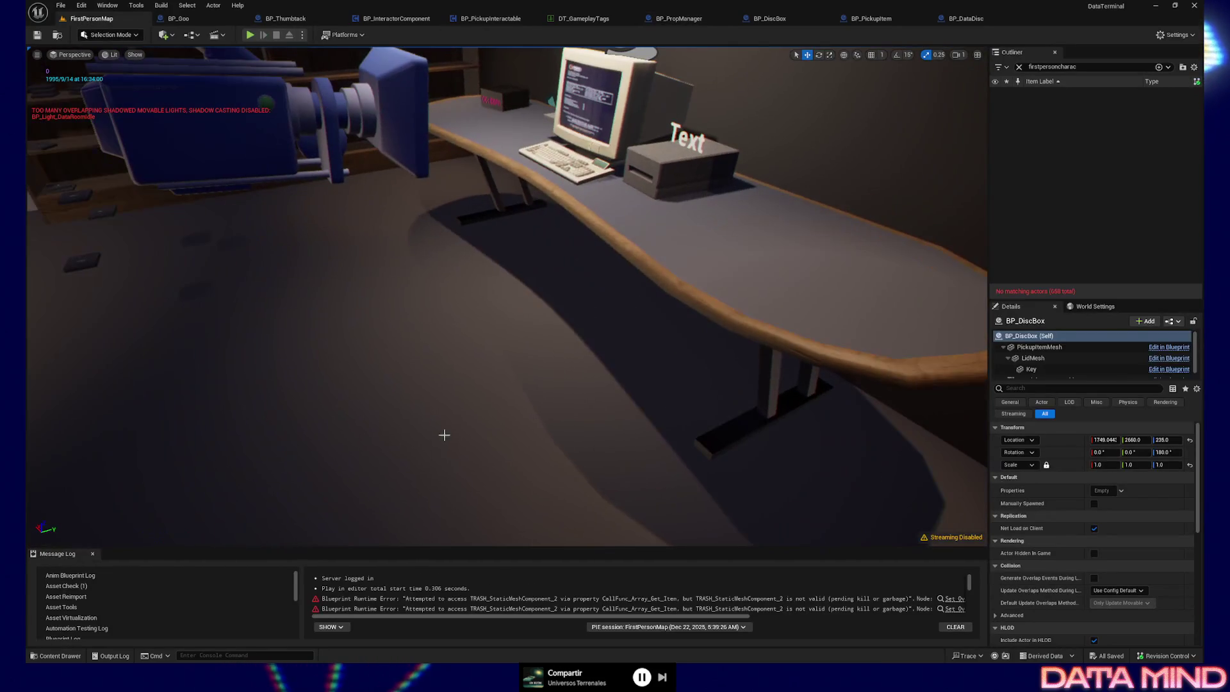
right_click(380, 445)
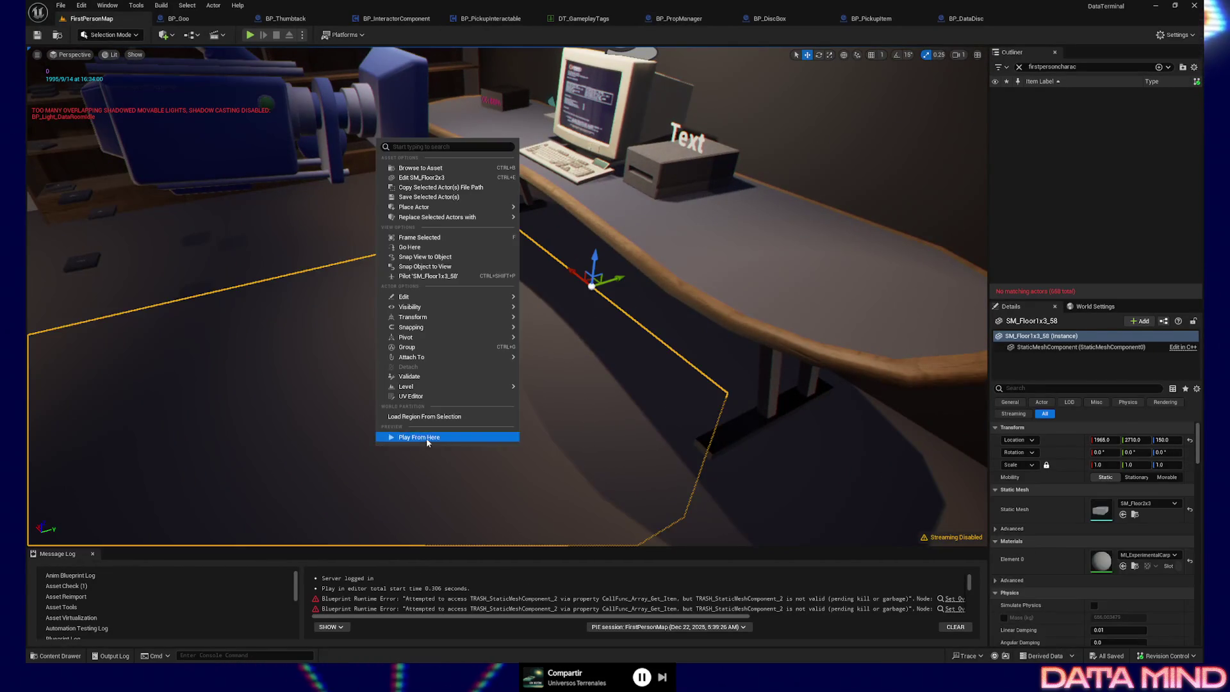
click(425, 436)
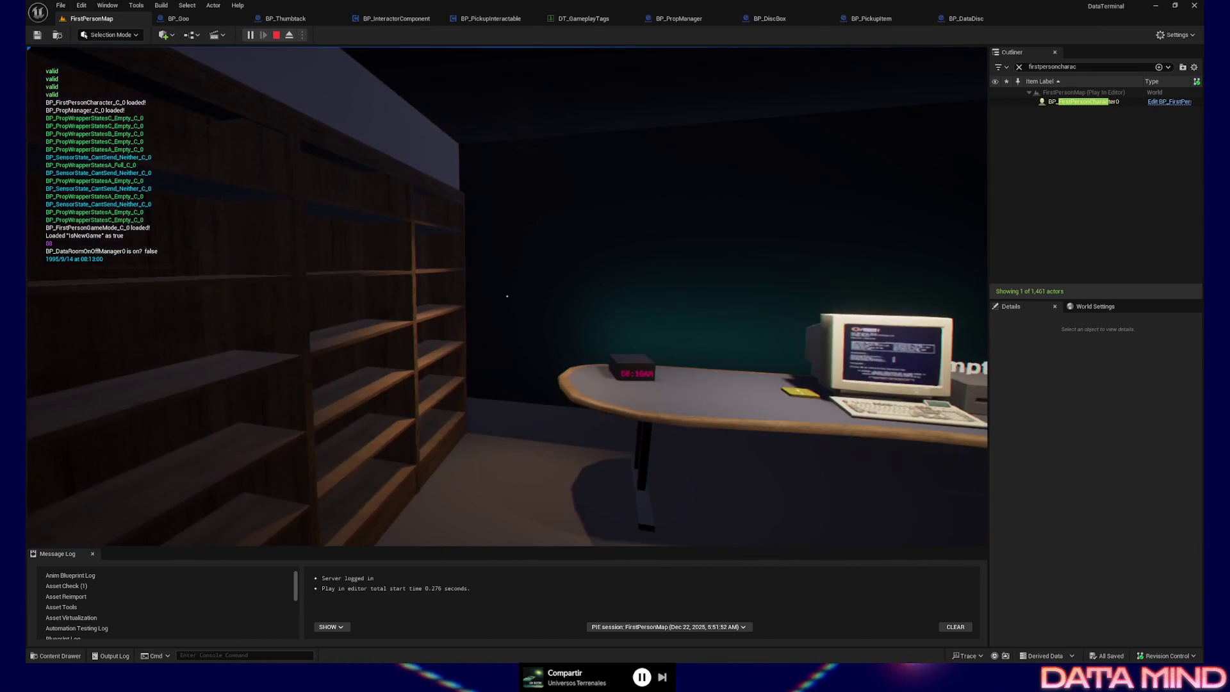
Load the saved game in the running session, release control, and clear the 'firstpersoncharac' Outliner search
key(Escape)
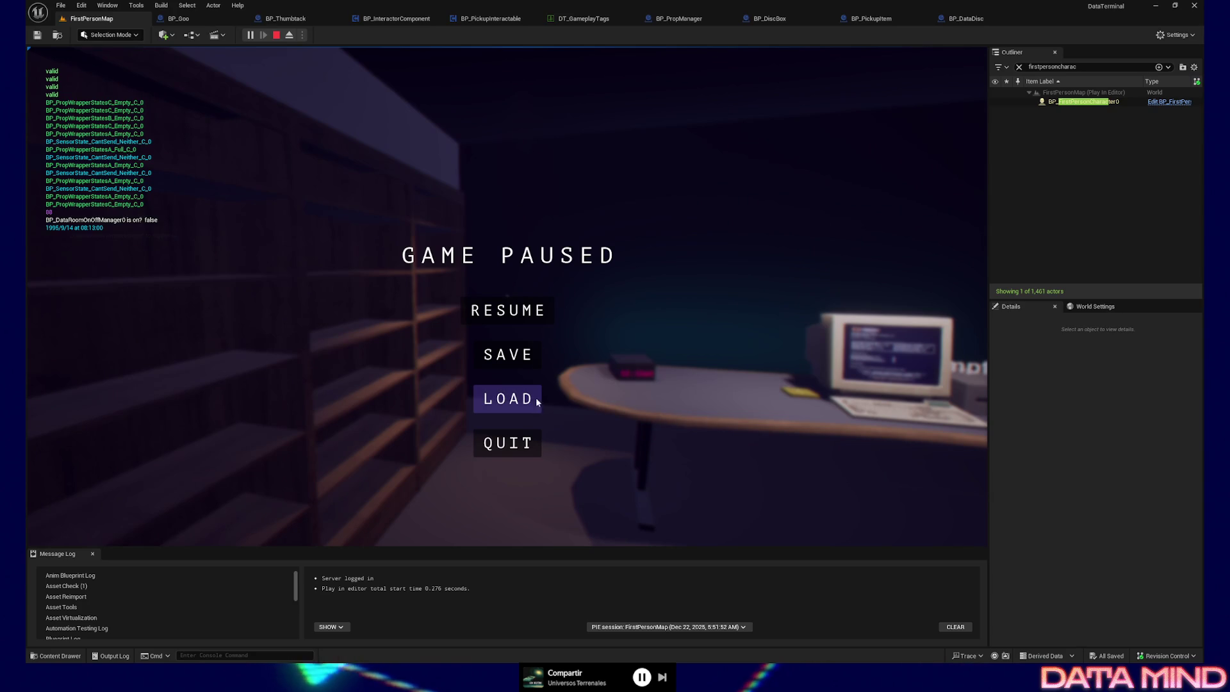
click(535, 399)
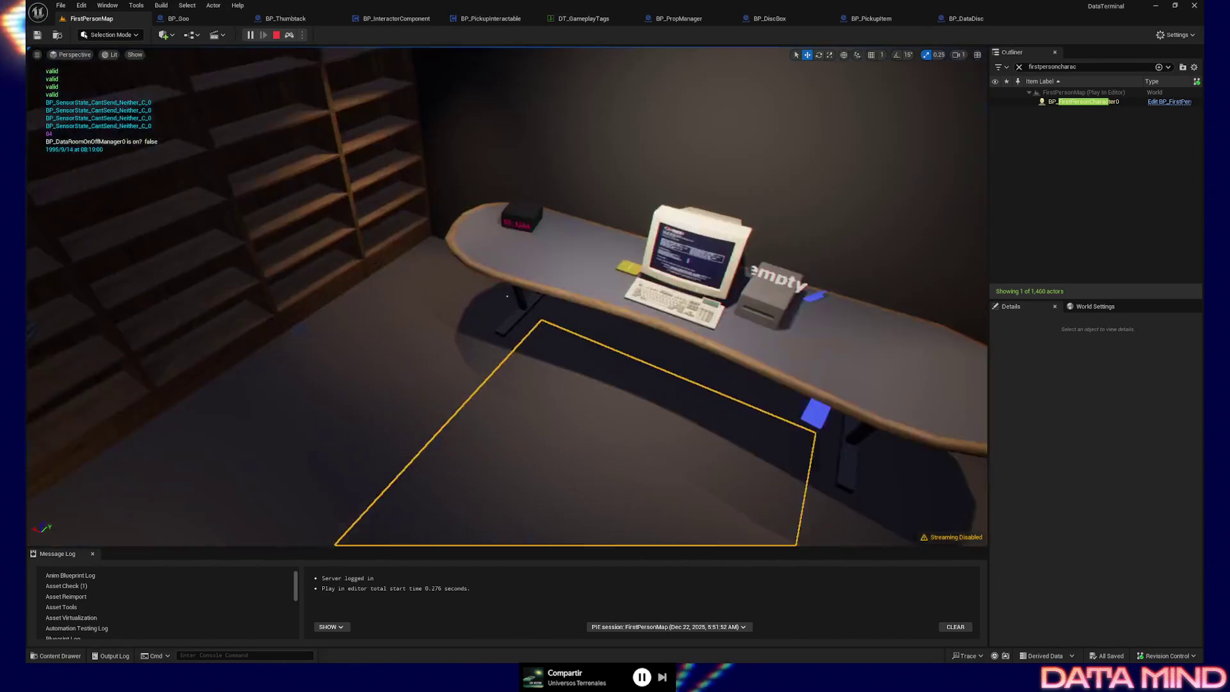
click(561, 371)
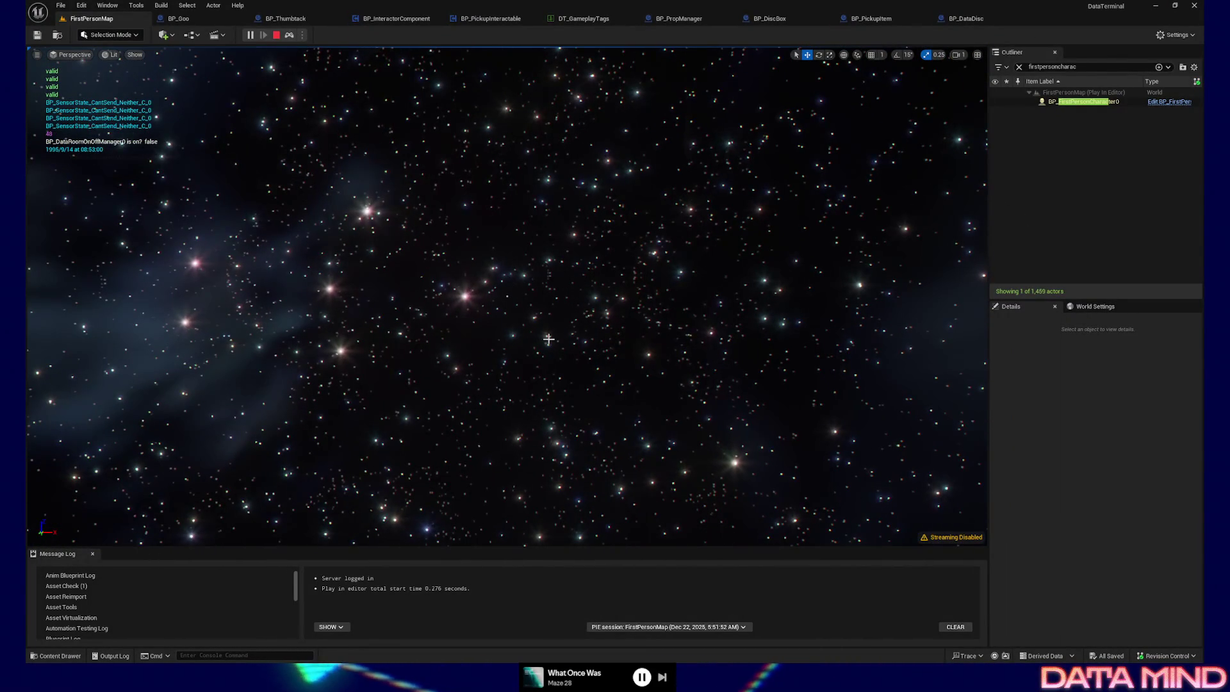
key(shift+F1)
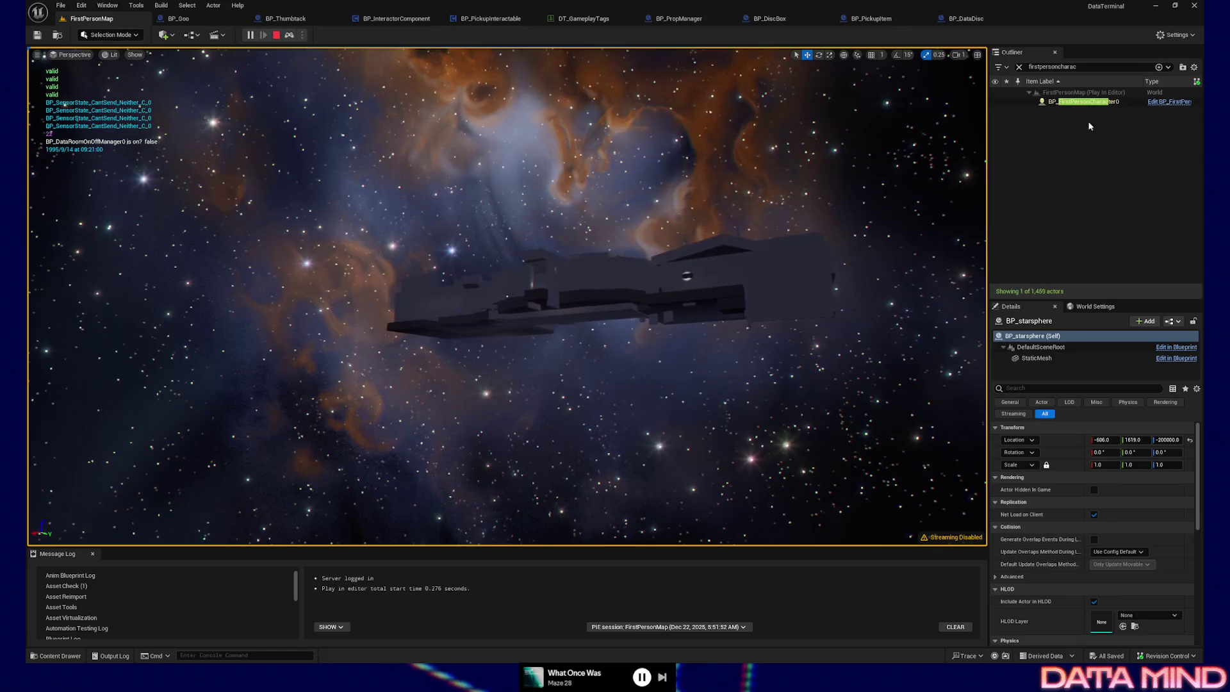
click(1088, 67)
key(BackSpace)
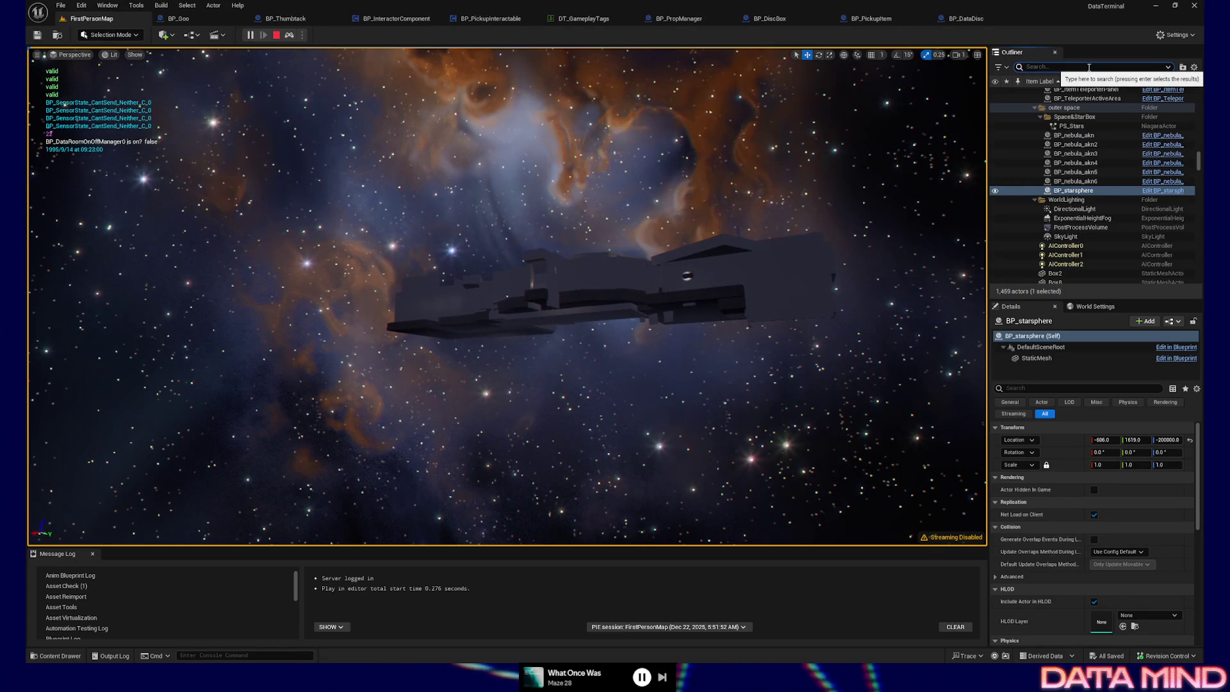
Filter the Outliner by 'goo', select SM_DataGoo, and fly the camera to the terminal room
text(goo)
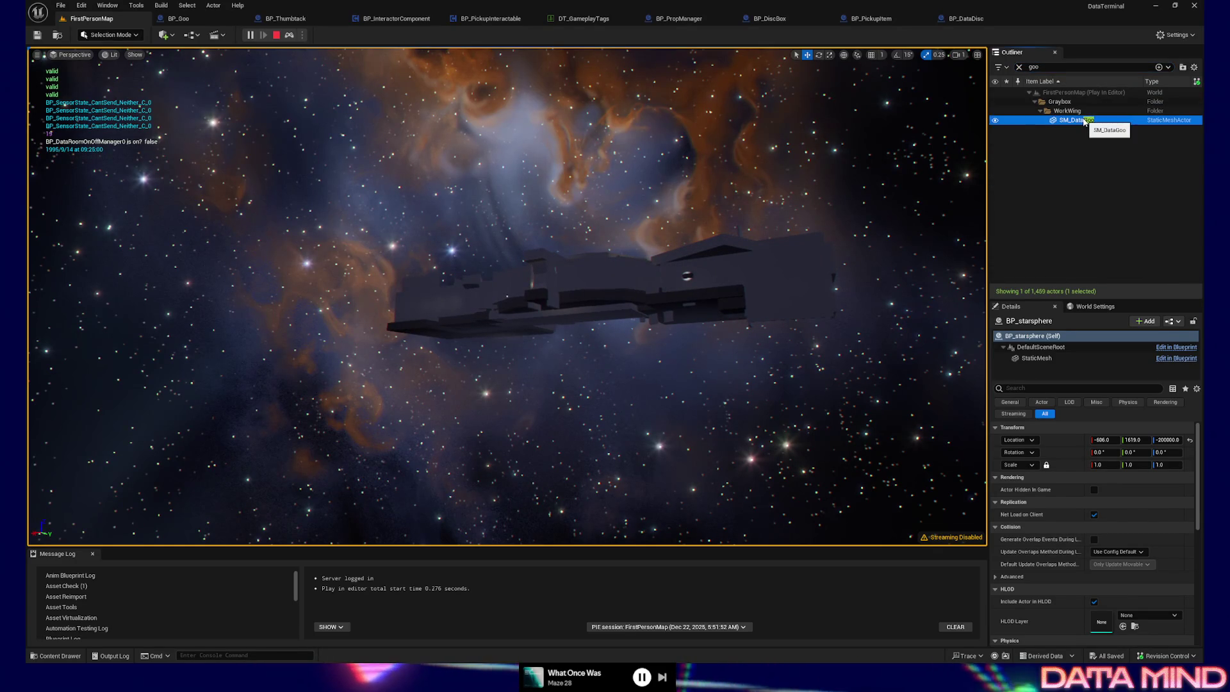
click(1082, 120)
scroll(507, 304, up, 6)
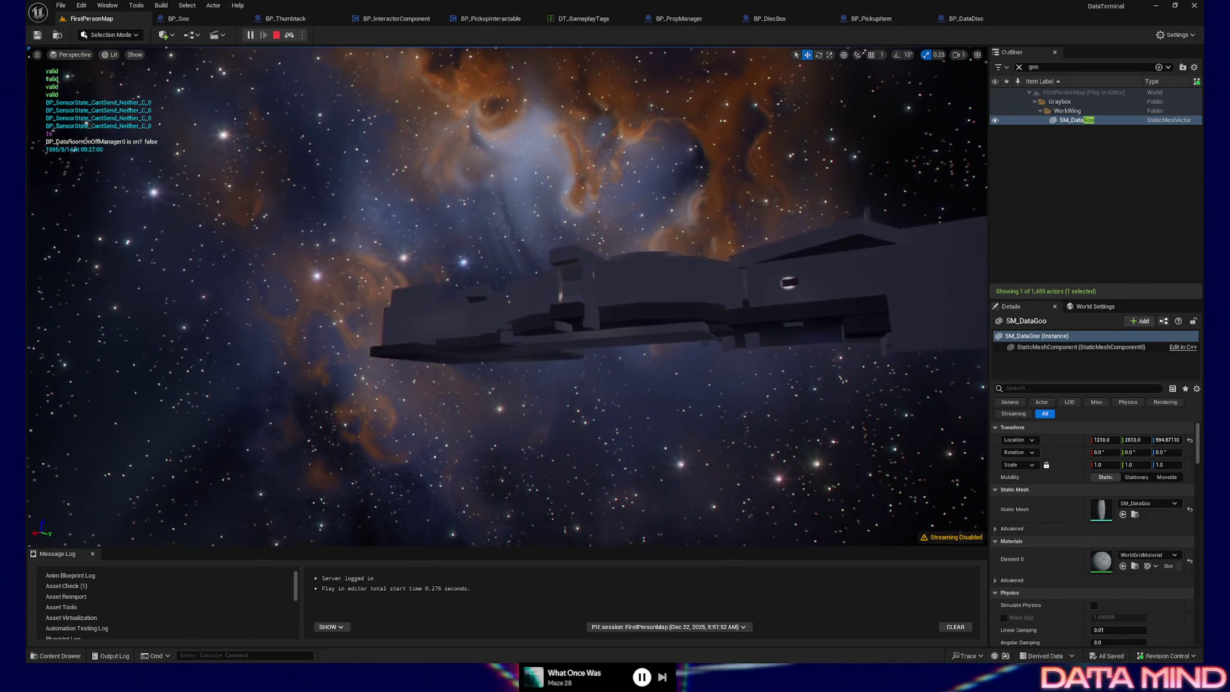
scroll(507, 304, up, 8)
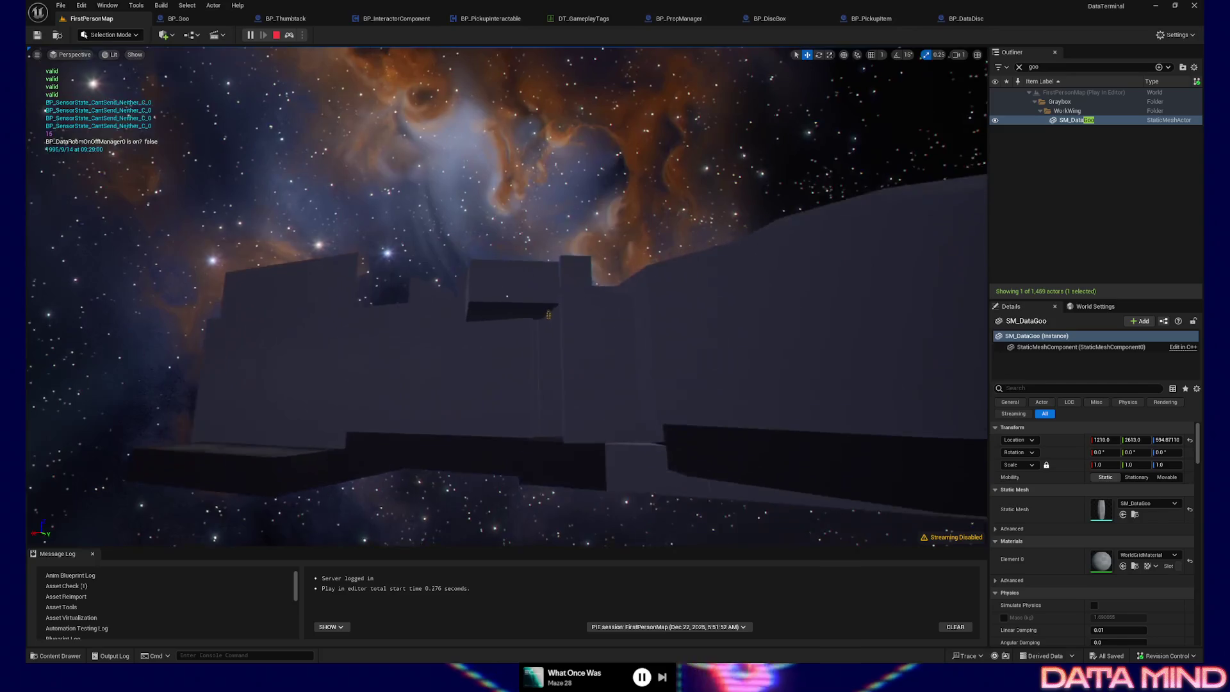
scroll(506, 296, up, 5)
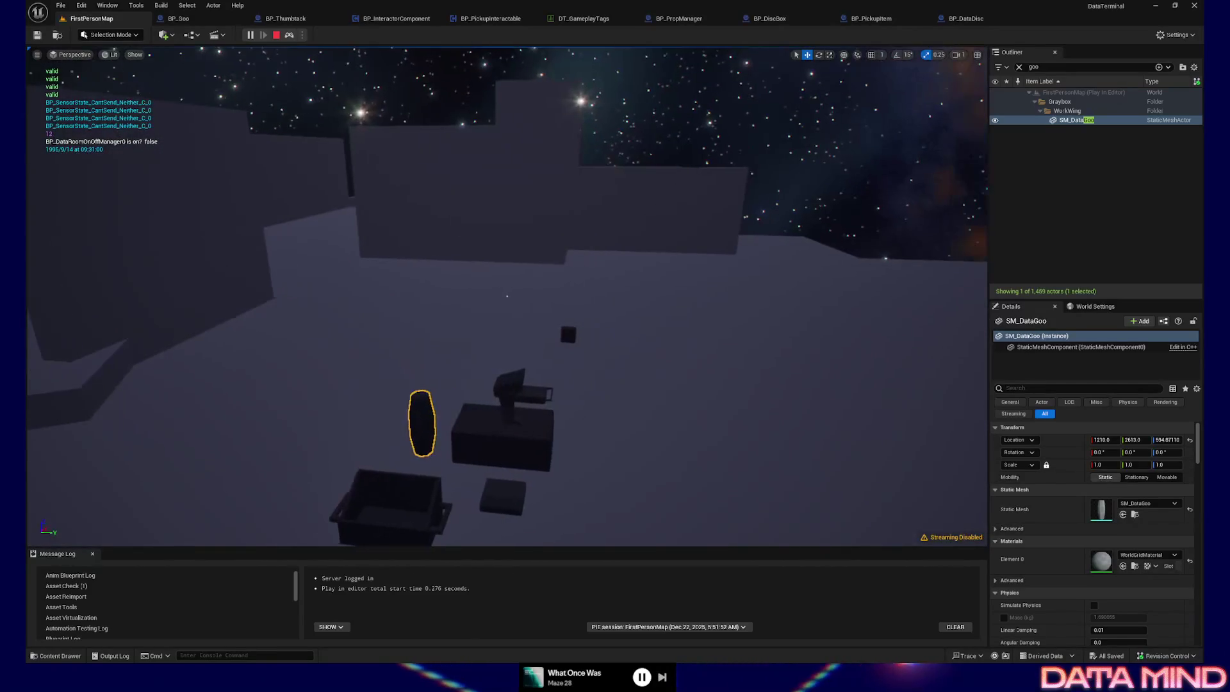
scroll(506, 296, down, 8)
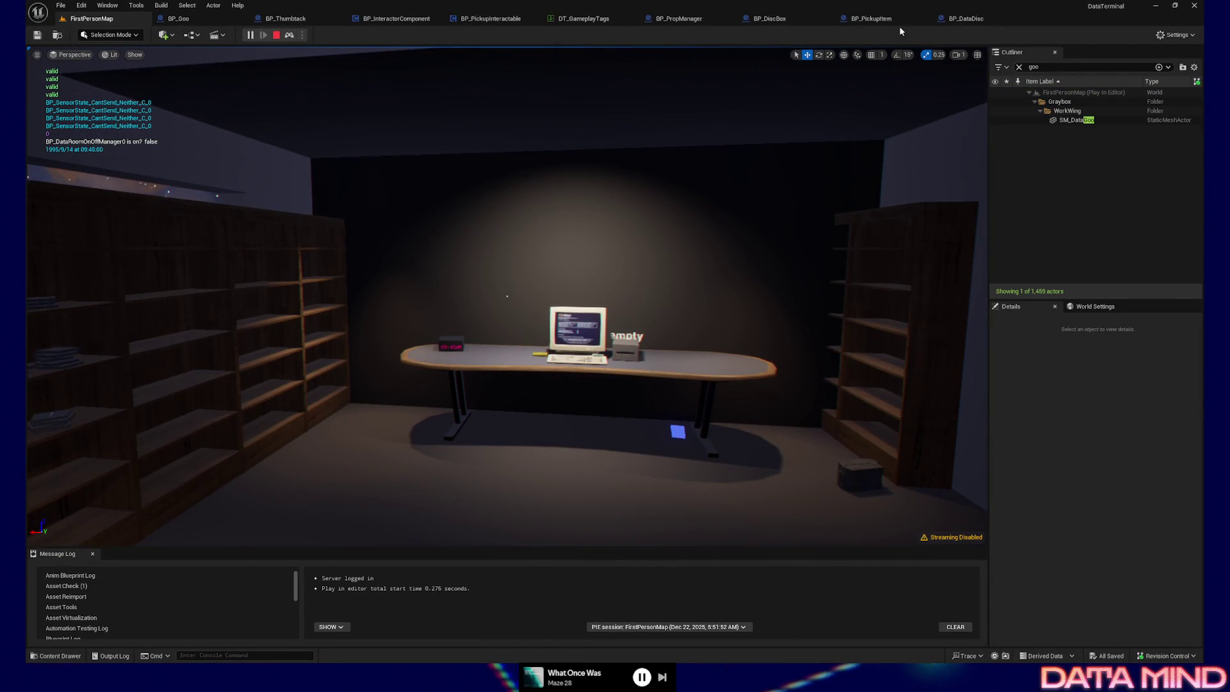
Stop the running play-in-editor session
click(277, 35)
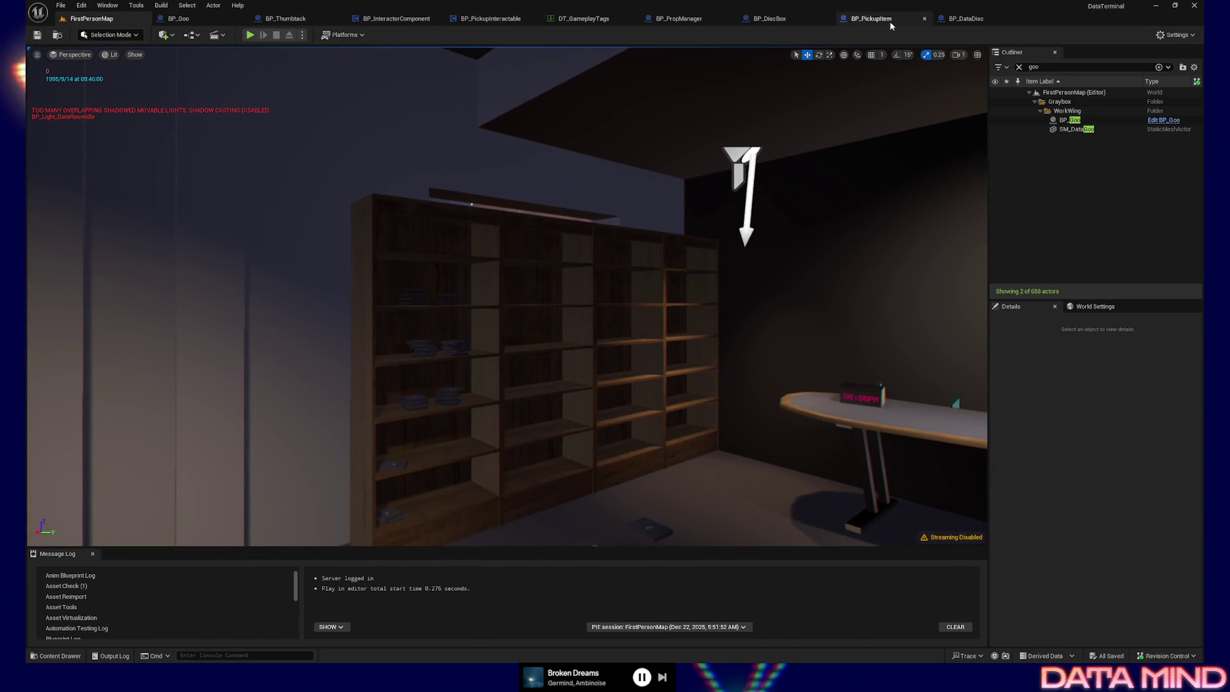
In BP_PropManager, set Attach Actor To Component's Rotation Rule to Snap to Target, then return to FirstPersonMap
click(692, 19)
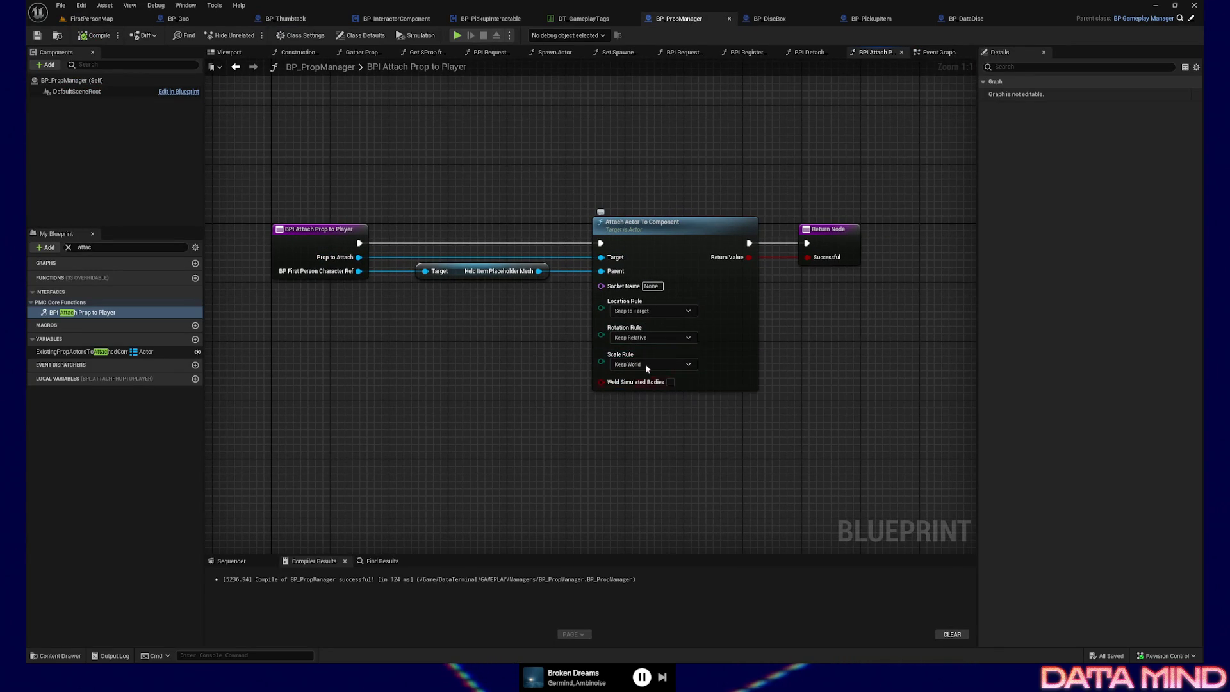
click(651, 338)
click(652, 358)
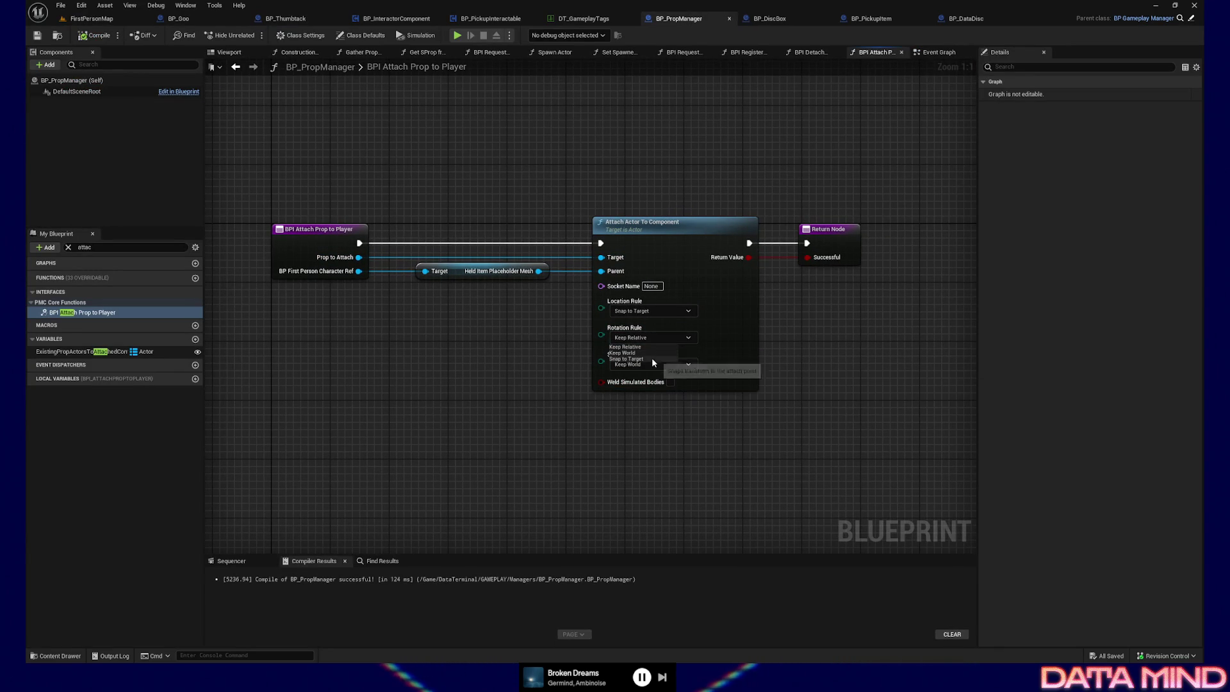
click(90, 18)
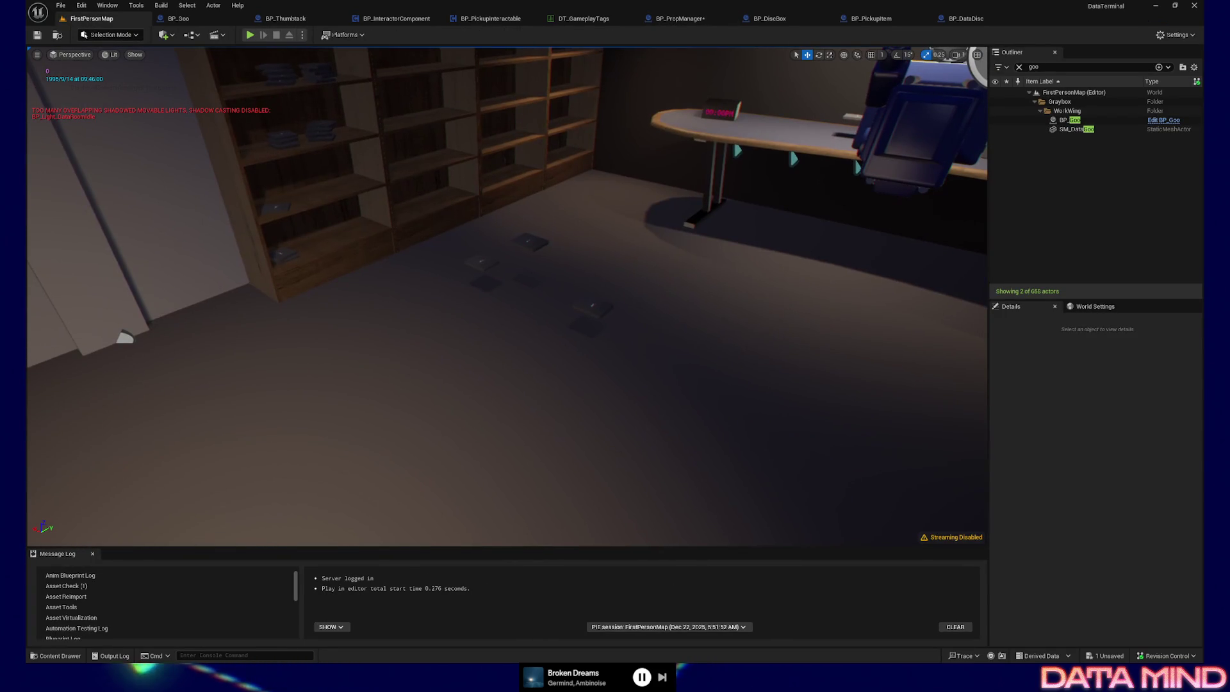
Play from a viewport spot to try the disc box pickup, then pause and quit the session
right_click(663, 436)
click(666, 425)
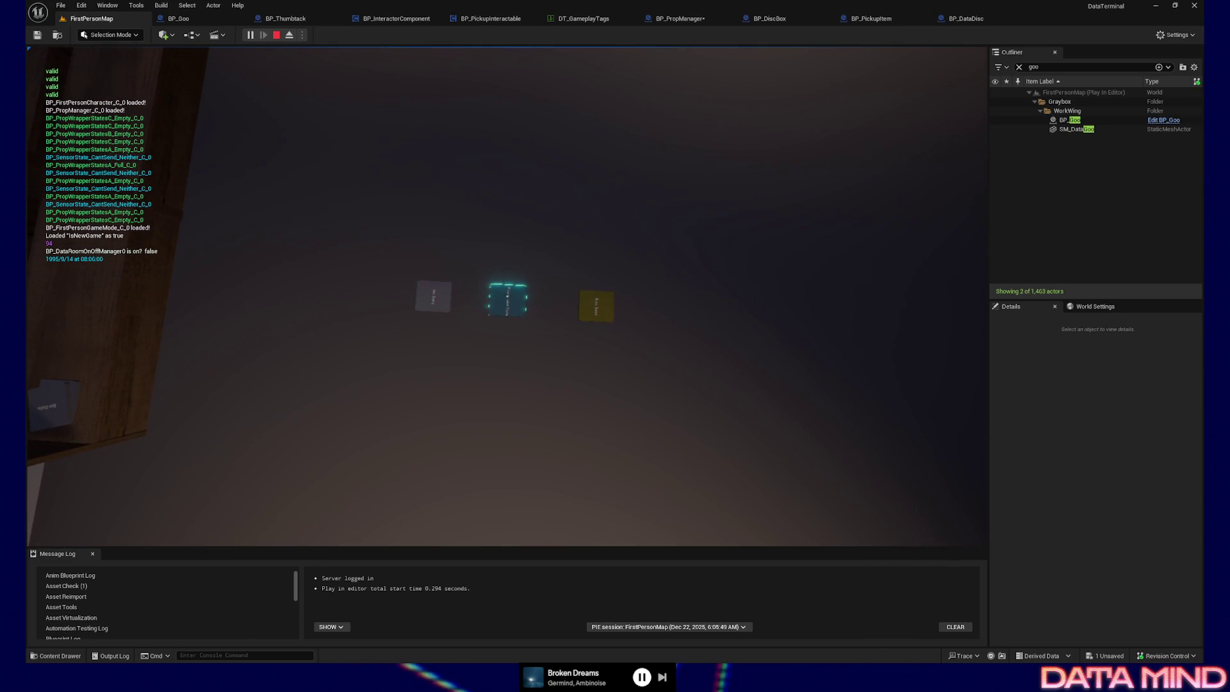
key(Escape)
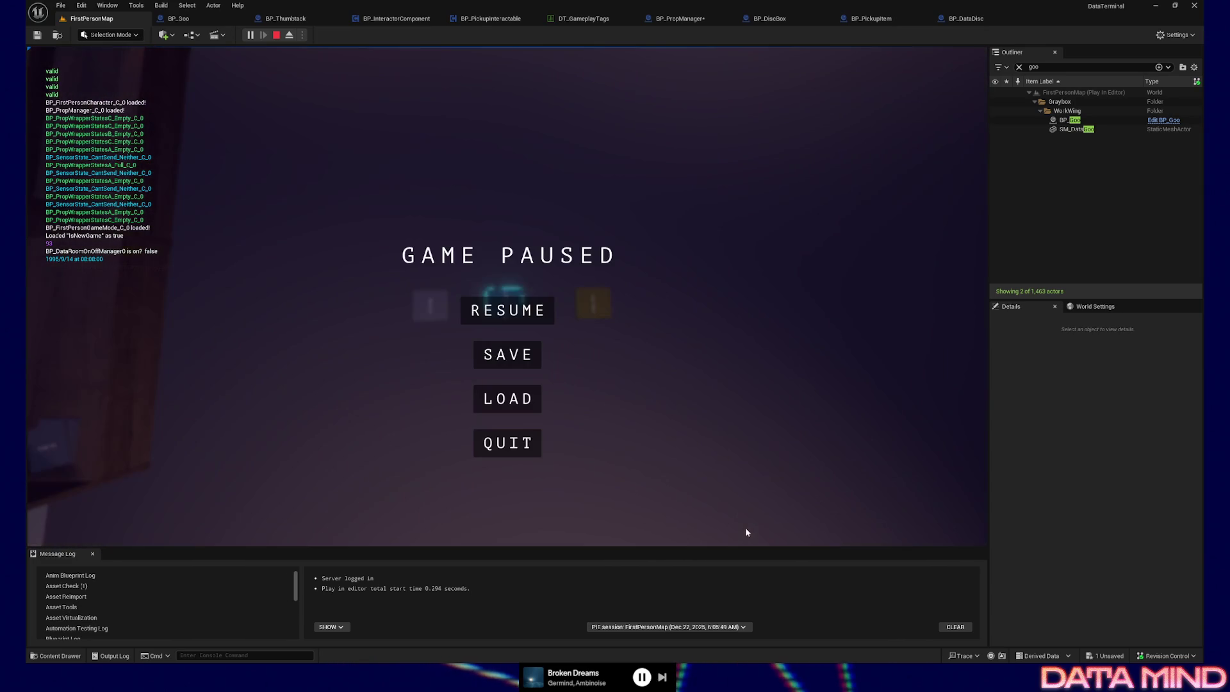
click(522, 451)
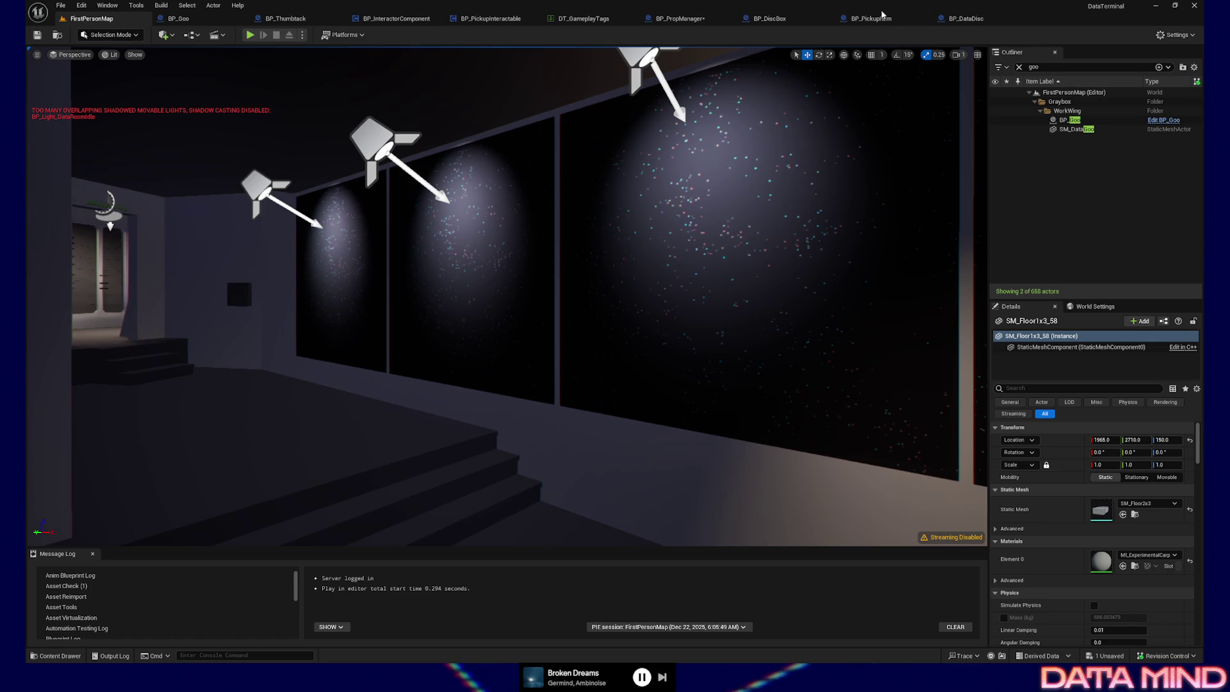
Go from BP_DiscBox back to BP_PropManager's attach graph and re-centre the nodes
click(786, 18)
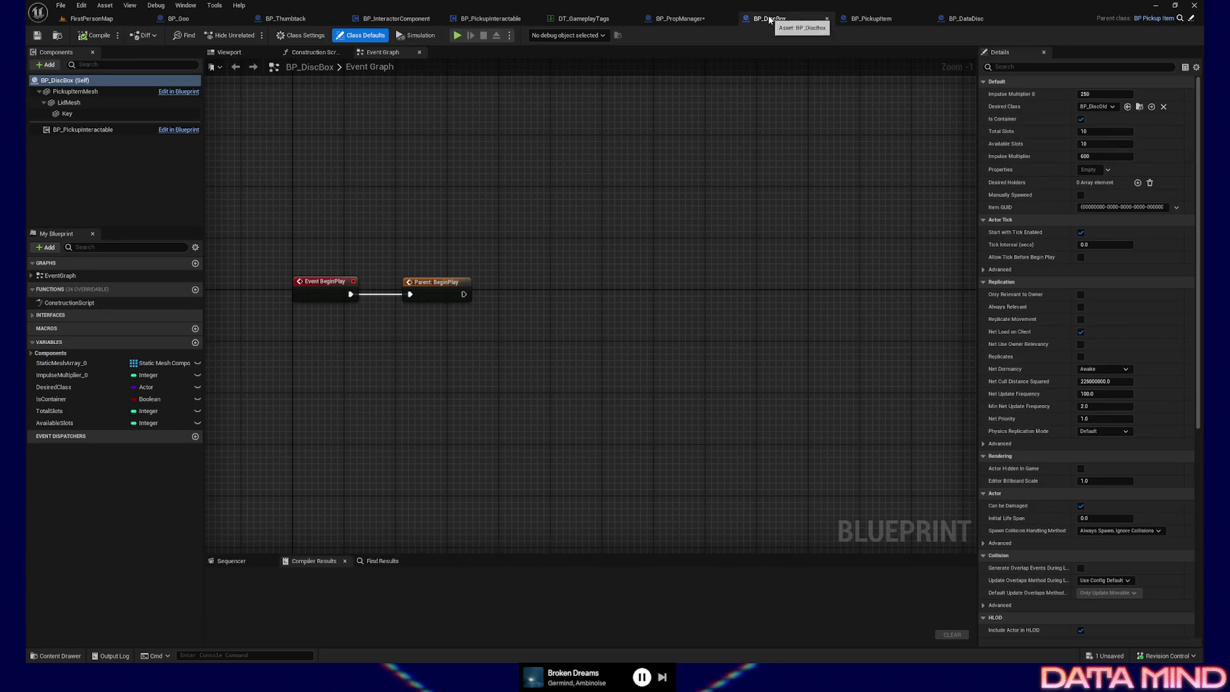
click(680, 19)
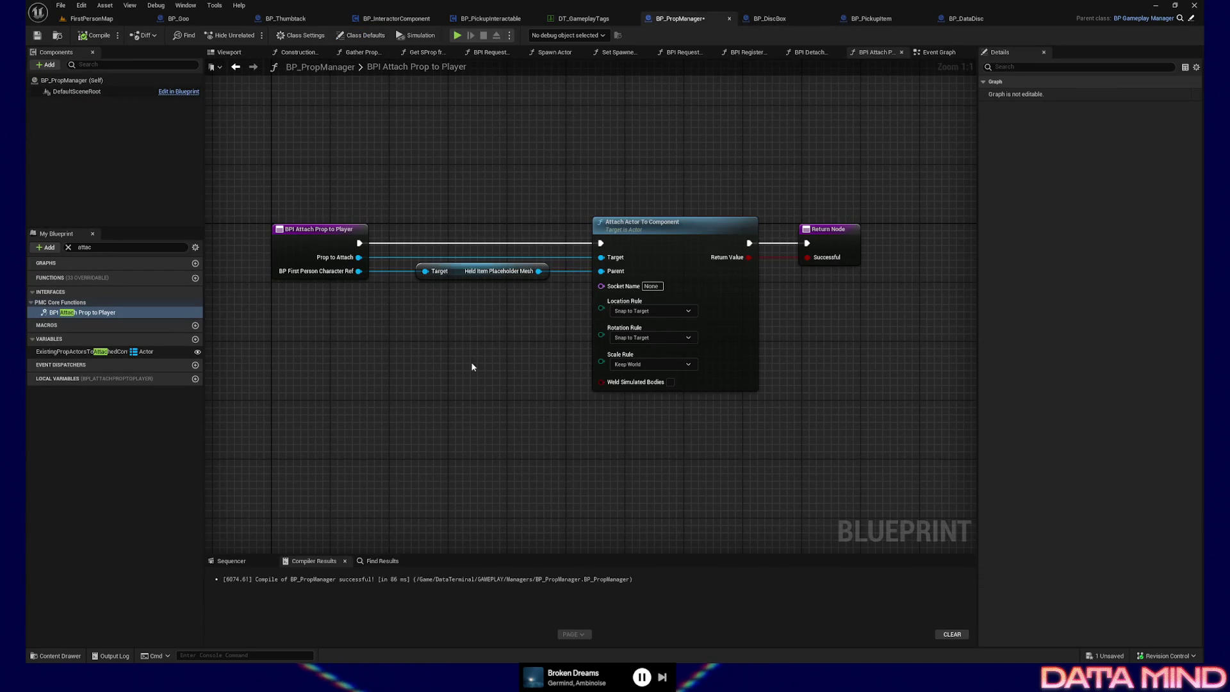
mouse_move(472, 367)
mouse_down()
mouse_move(455, 365)
mouse_move(495, 372)
mouse_up()
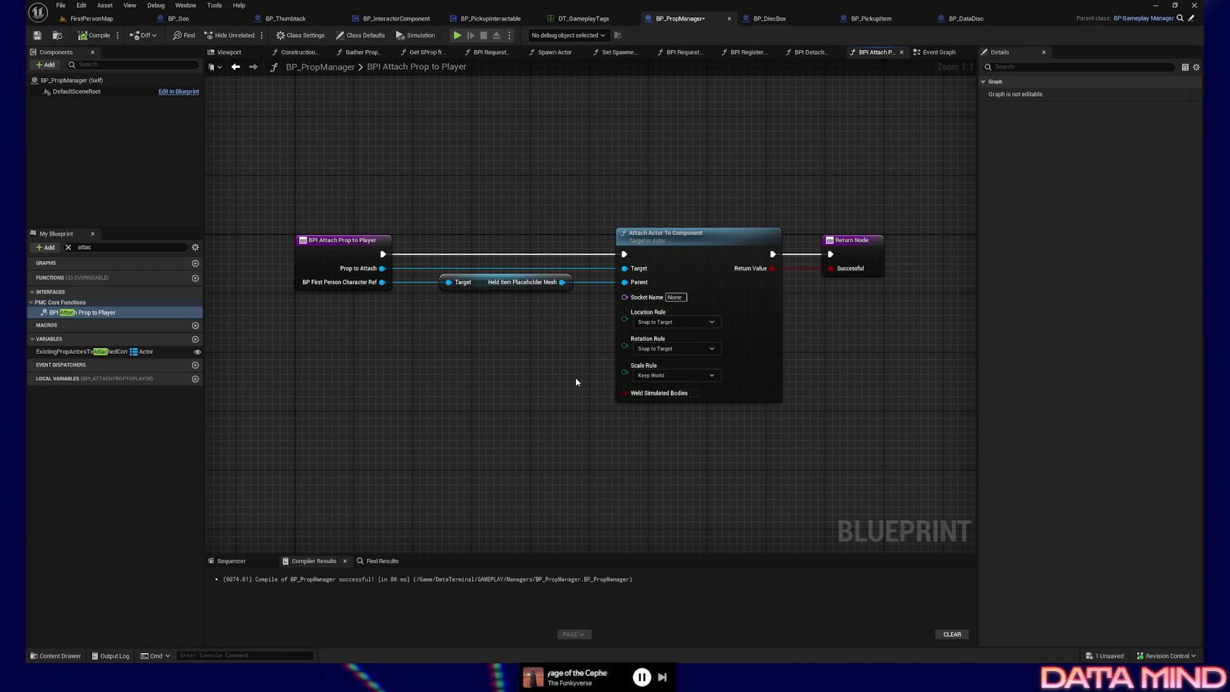
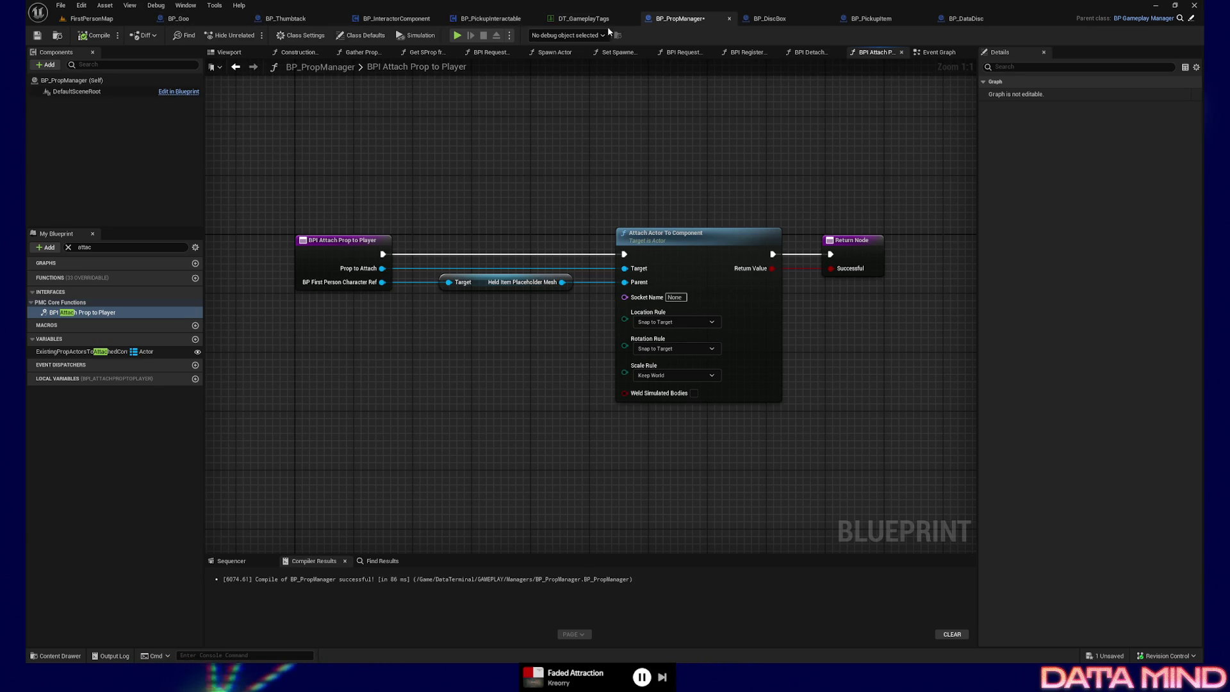
Open BP_DiscBox's Viewport and select the disc box mesh to show its PickupItemMesh details
click(771, 20)
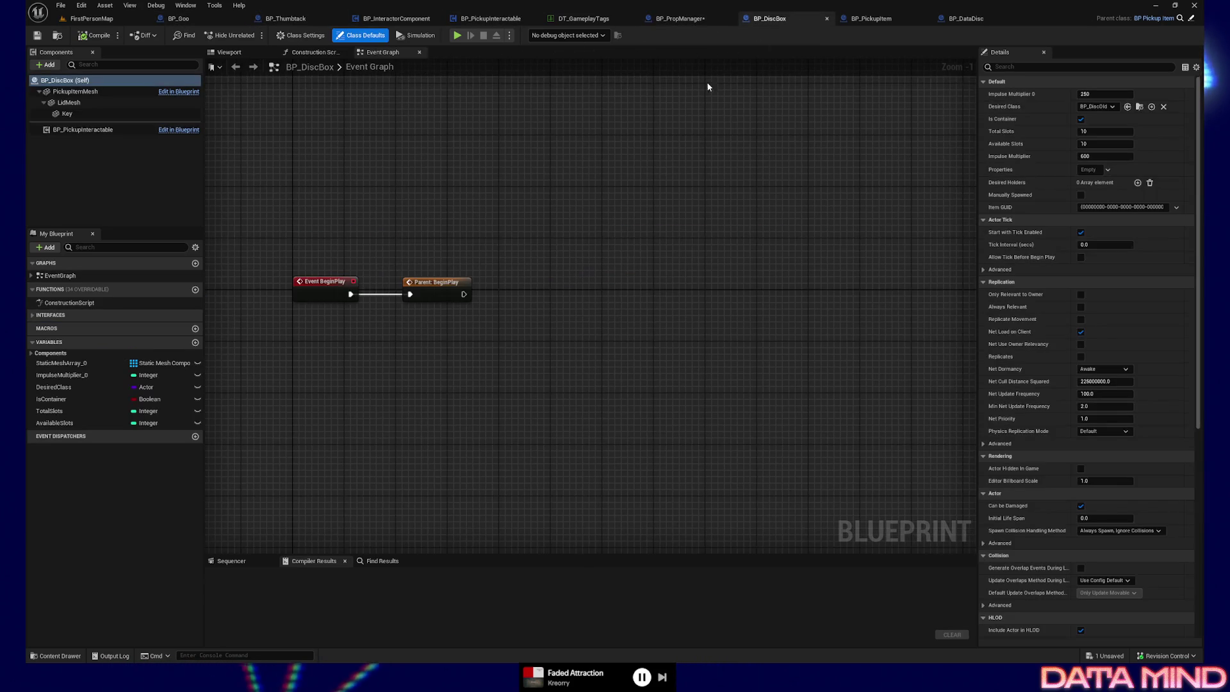
click(228, 51)
scroll(574, 282, up, 5)
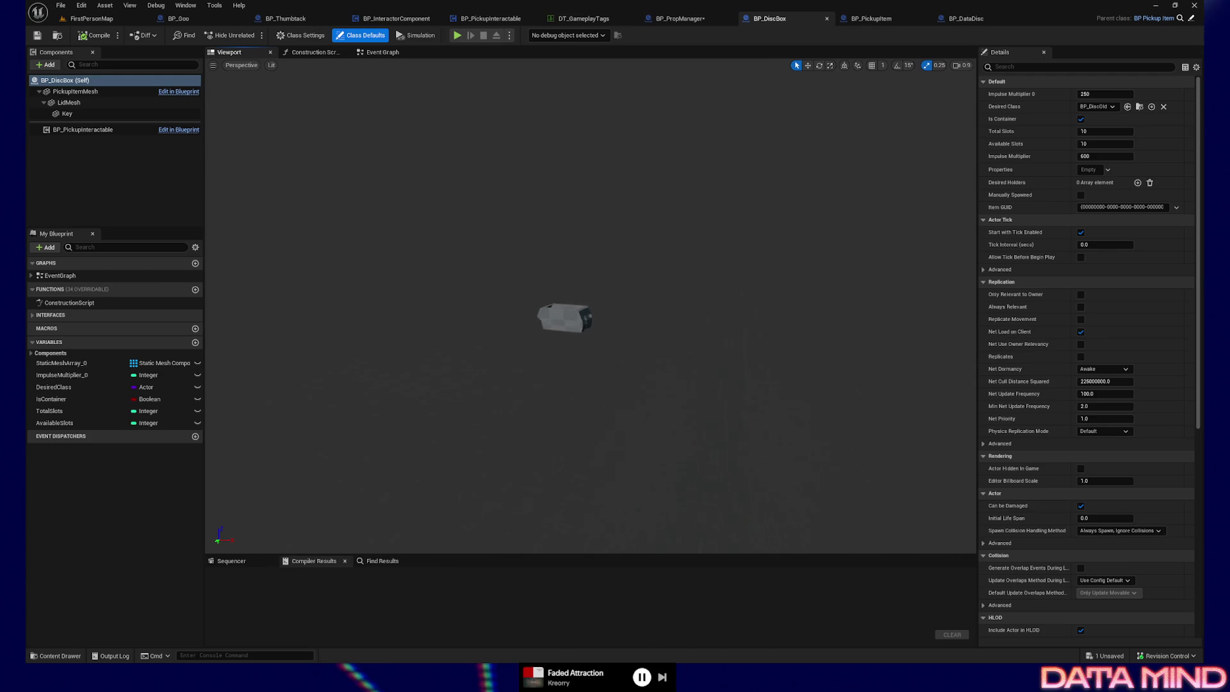
scroll(573, 282, down, 1)
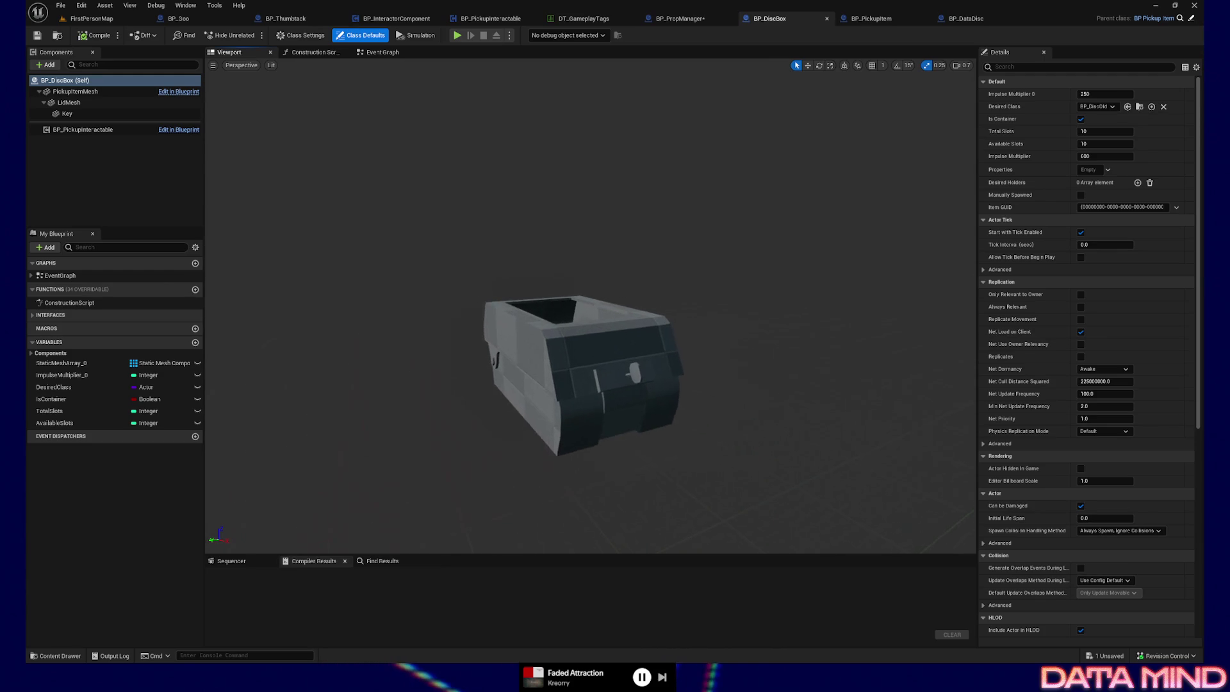
mouse_move(581, 316)
mouse_down()
mouse_move(573, 301)
mouse_move(581, 317)
mouse_up()
click(582, 316)
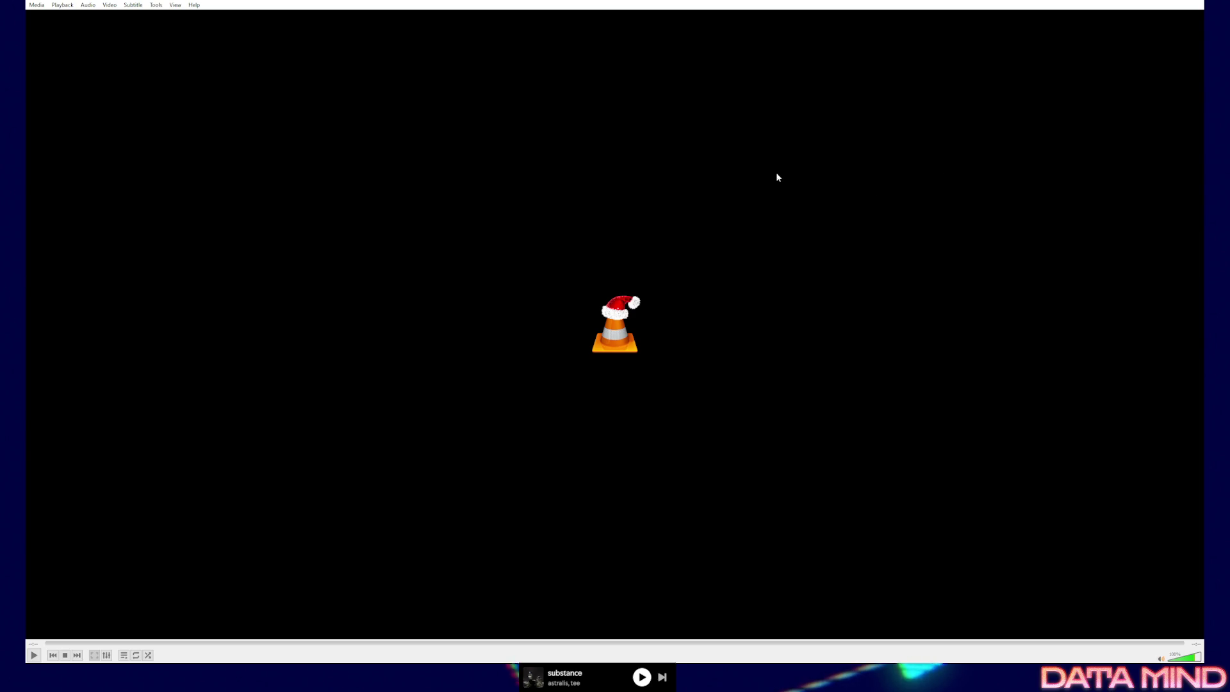
Re-maximize VLC and play 2025-12-07_12-40-51.mp4, pausing once and resuming with Space
key(super+Down)
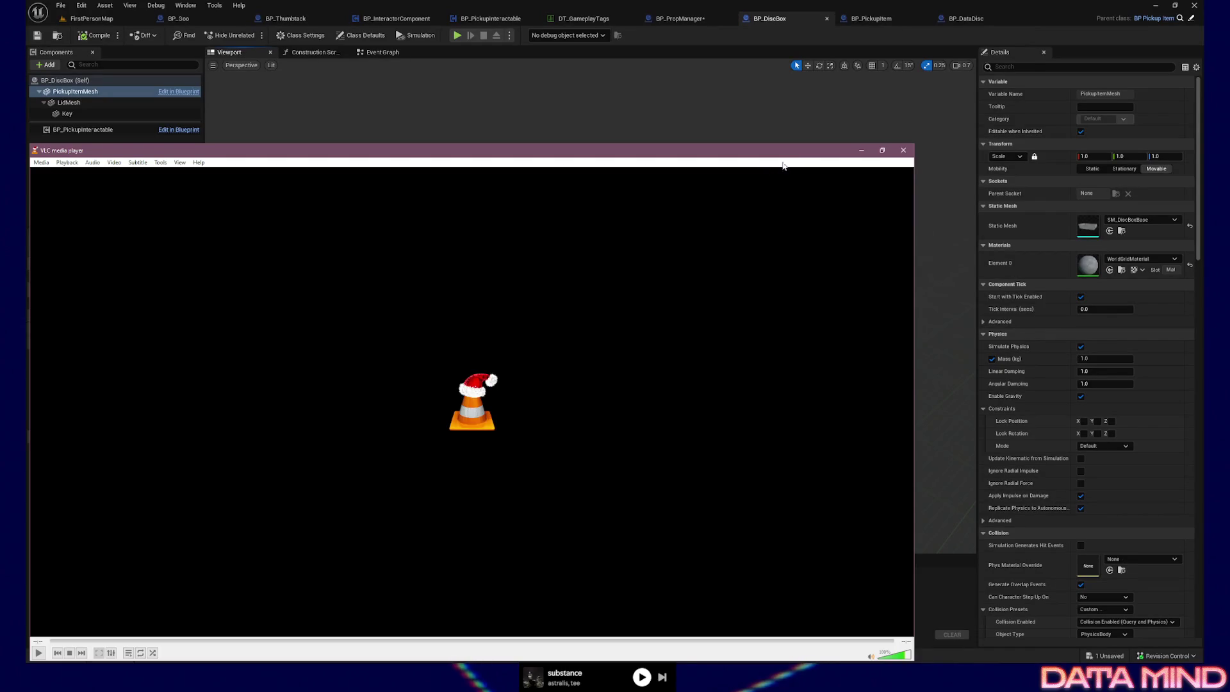
drag(797, 152, 521, 127)
double_click(521, 127)
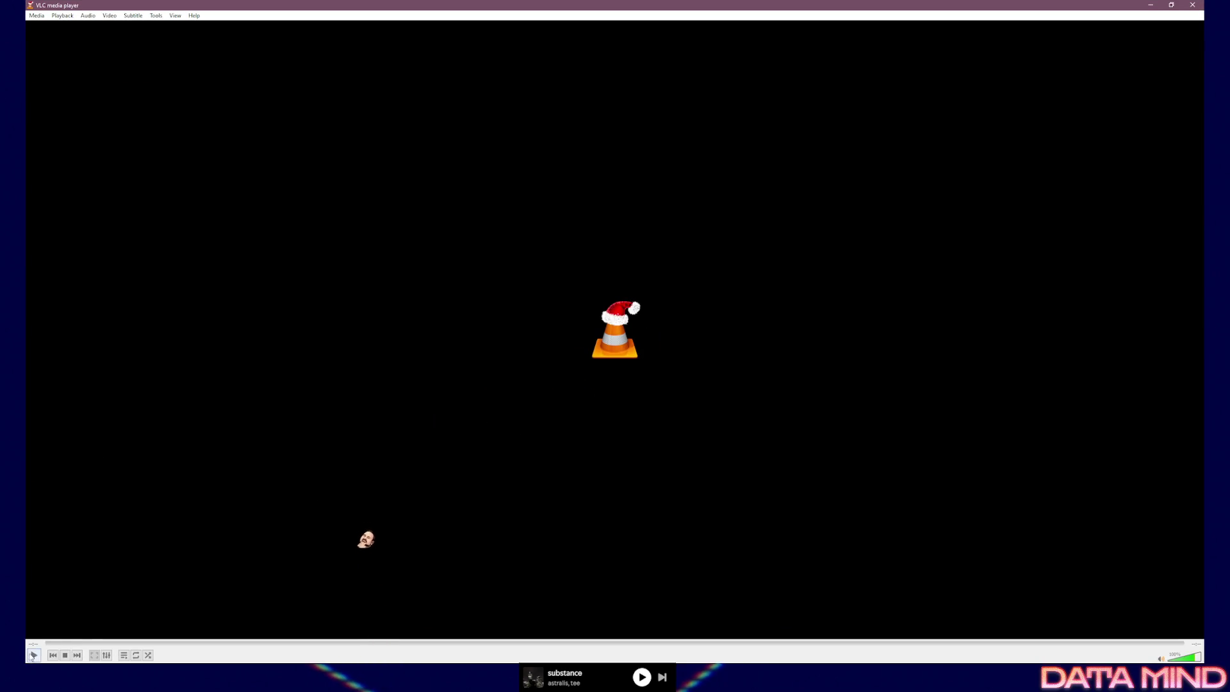
click(34, 655)
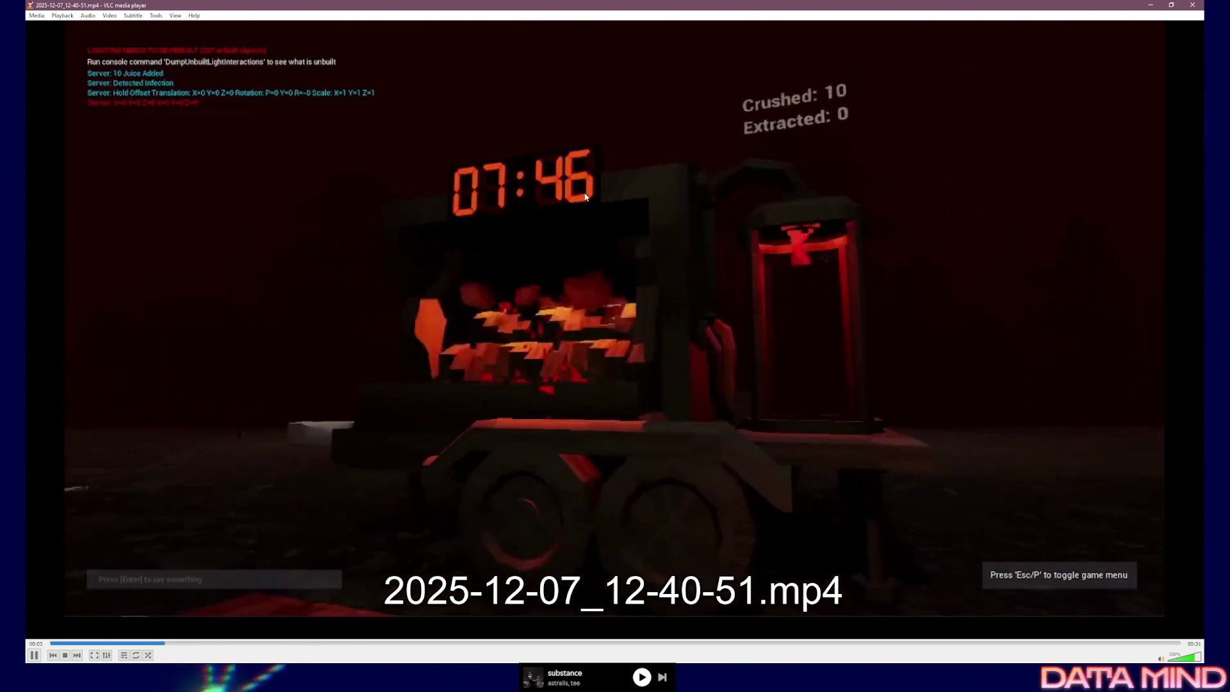
key(space)
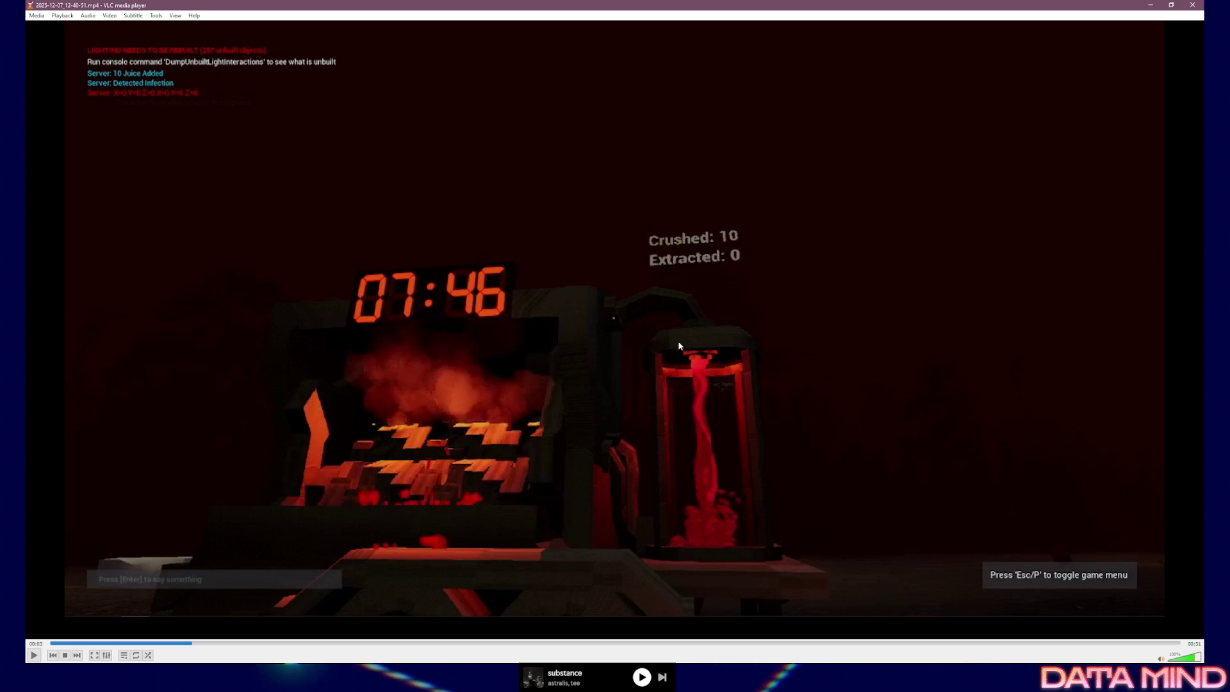
key(space)
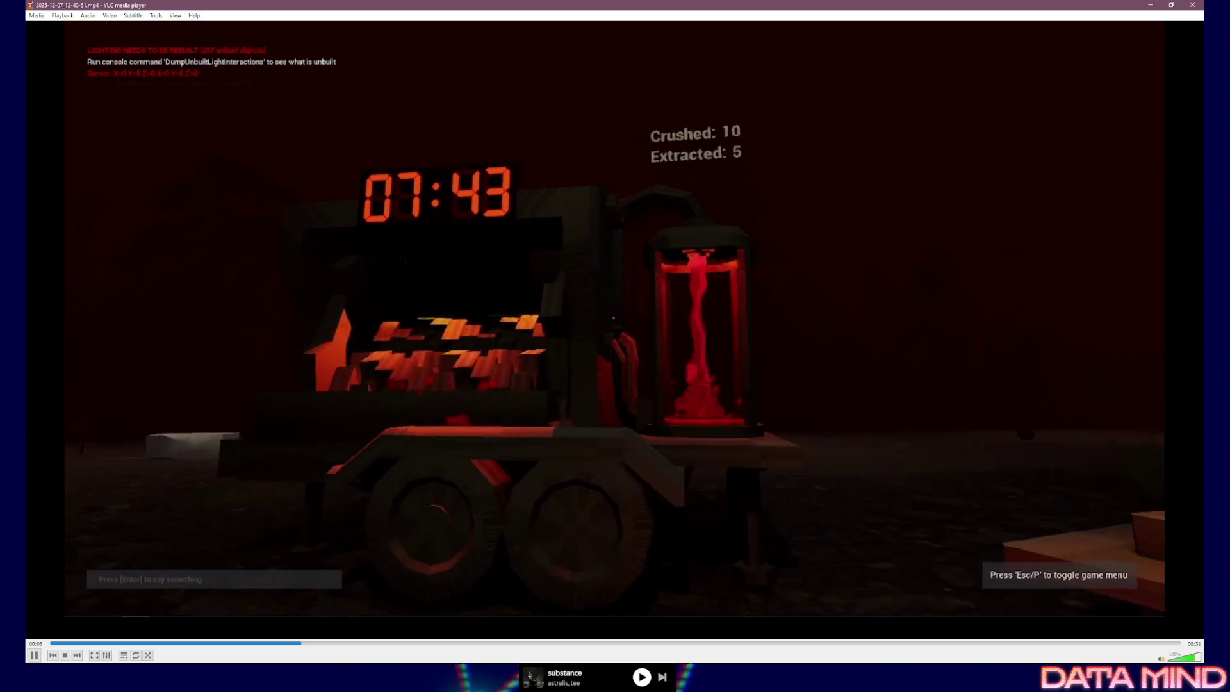
Close the VLC player to return to the editor
click(725, 675)
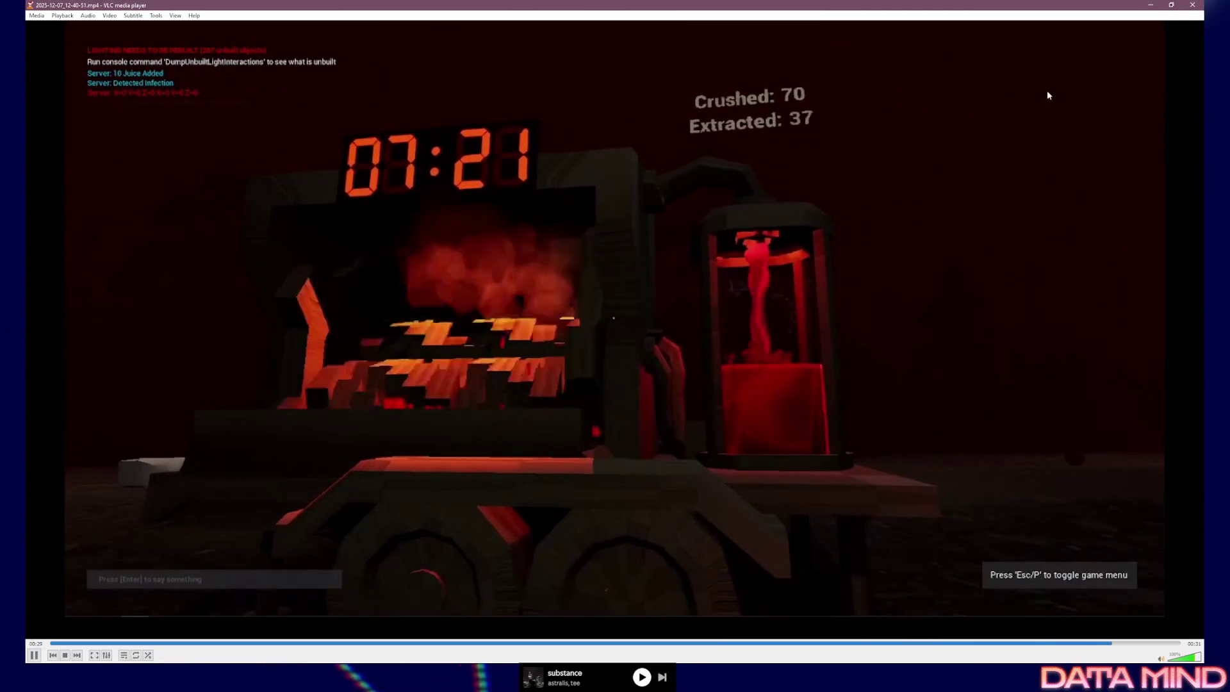
click(1185, 20)
click(1192, 6)
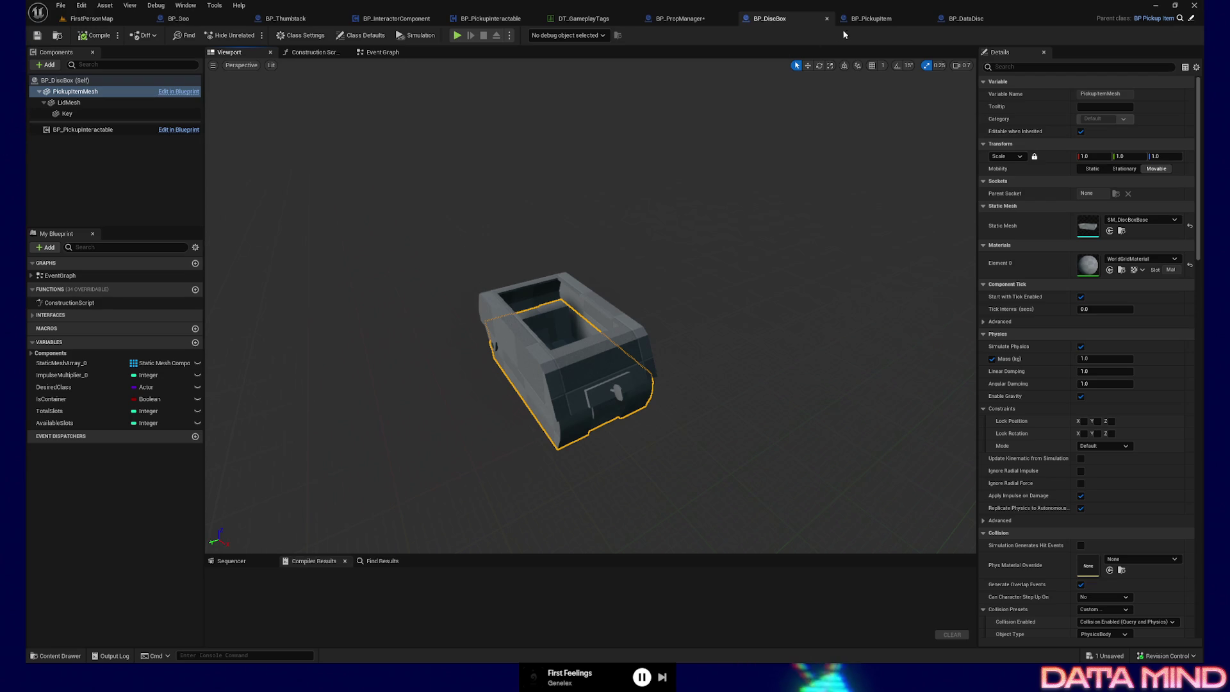
Switch to BP_PropManager's BPI Attach Prop to Player graph and inspect the Held Item Placeholder Mesh getter
click(684, 19)
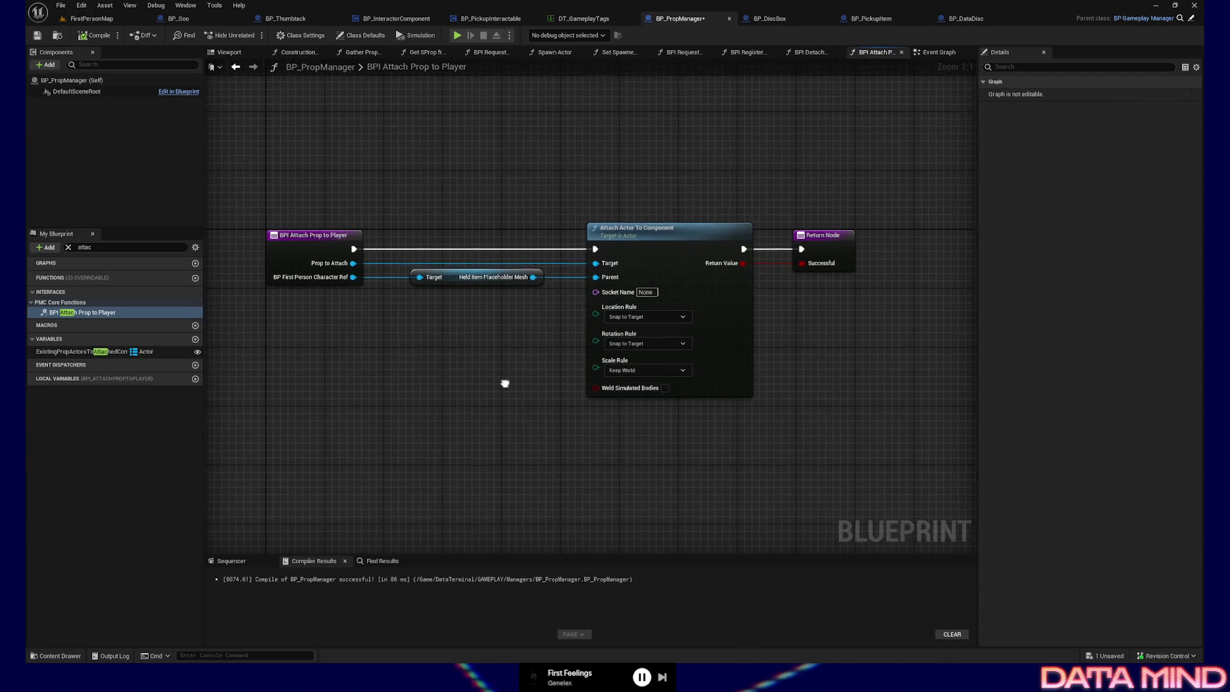
mouse_move(406, 203)
mouse_down()
mouse_move(427, 277)
mouse_move(465, 319)
mouse_up()
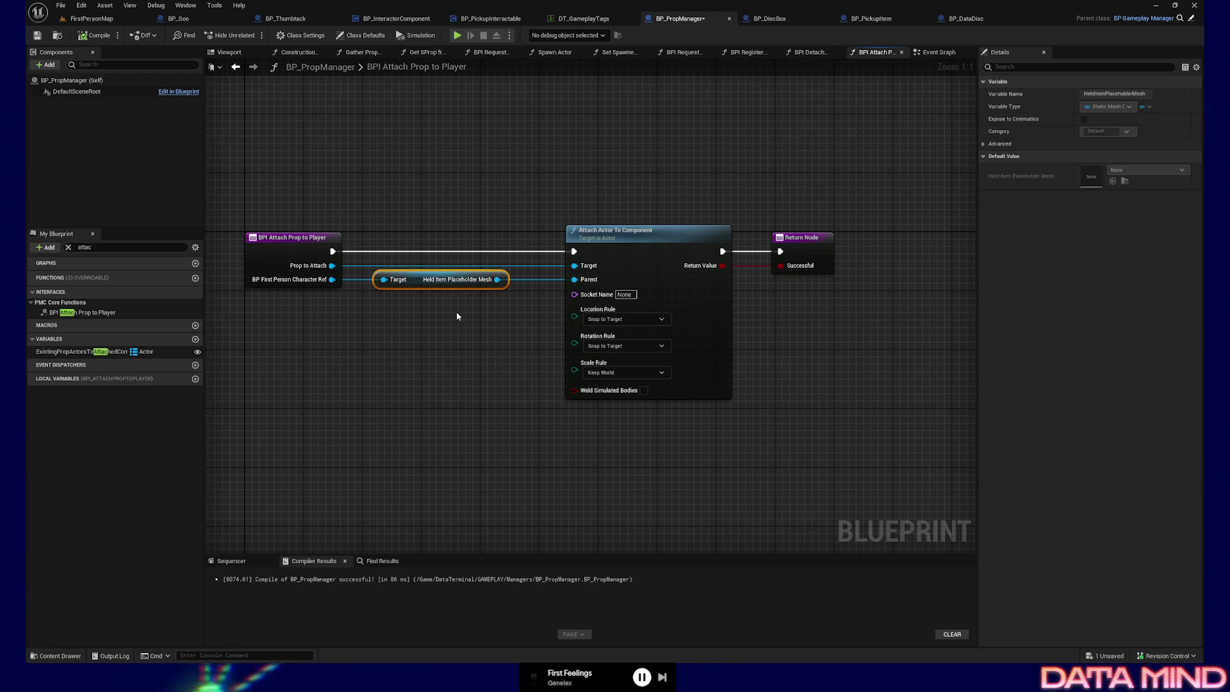
drag(444, 212, 489, 359)
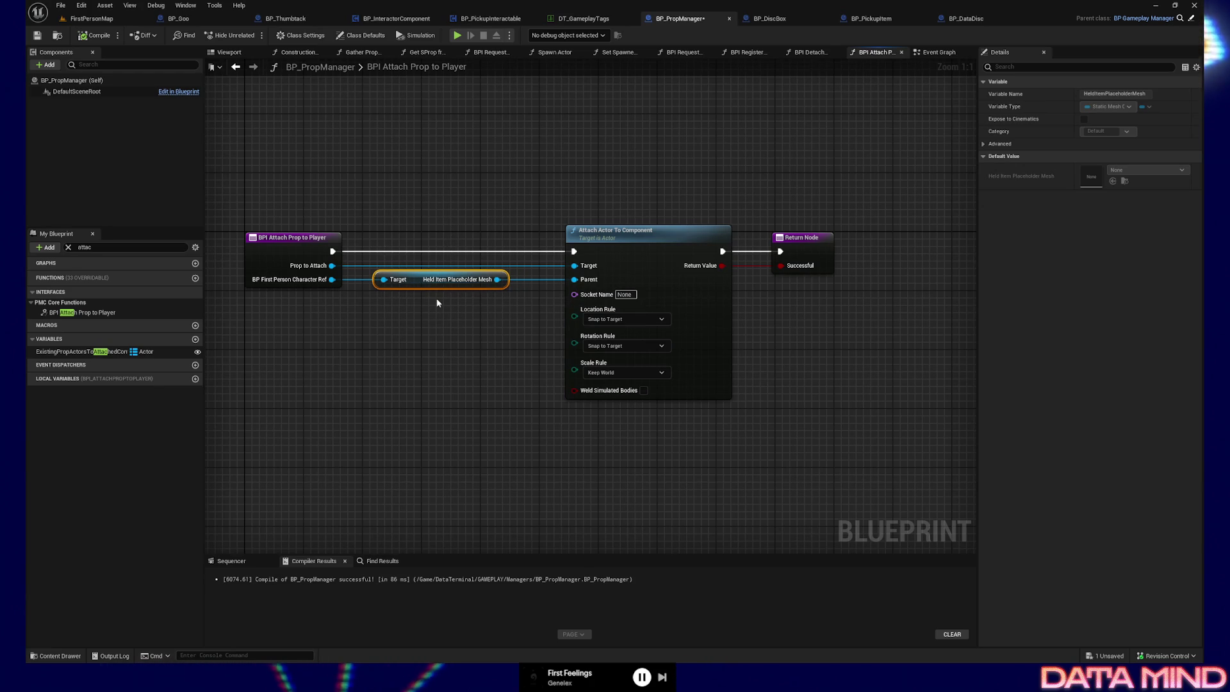
drag(438, 312, 445, 319)
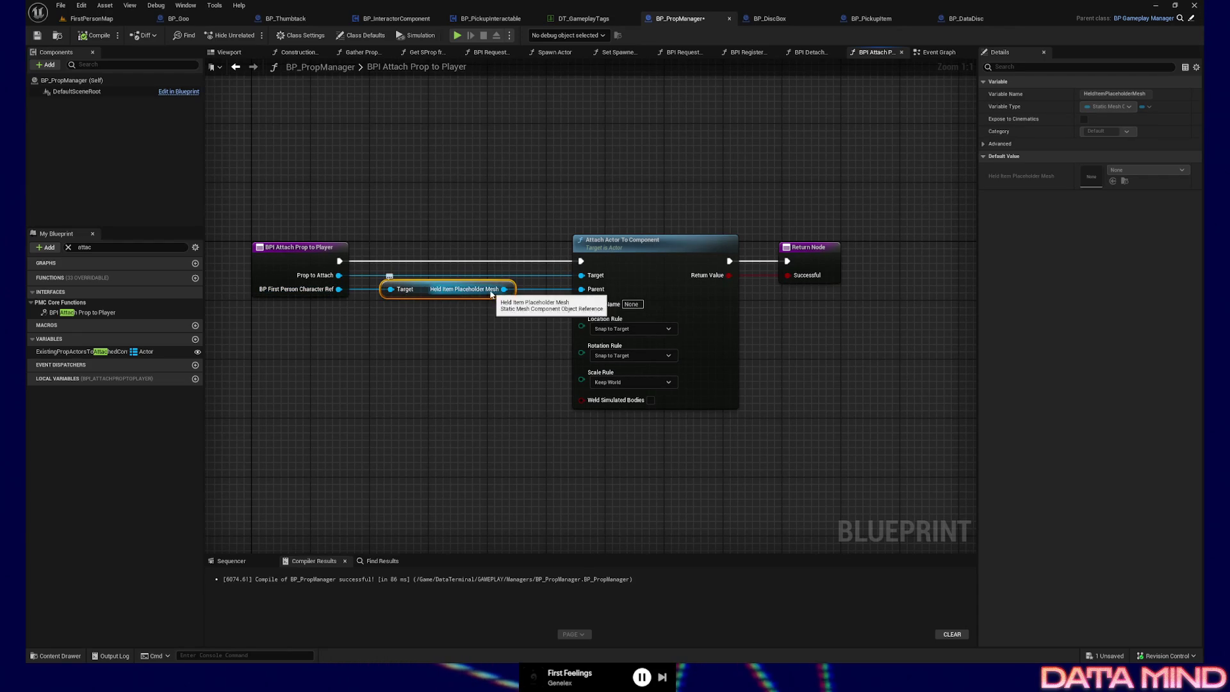
drag(481, 336, 463, 333)
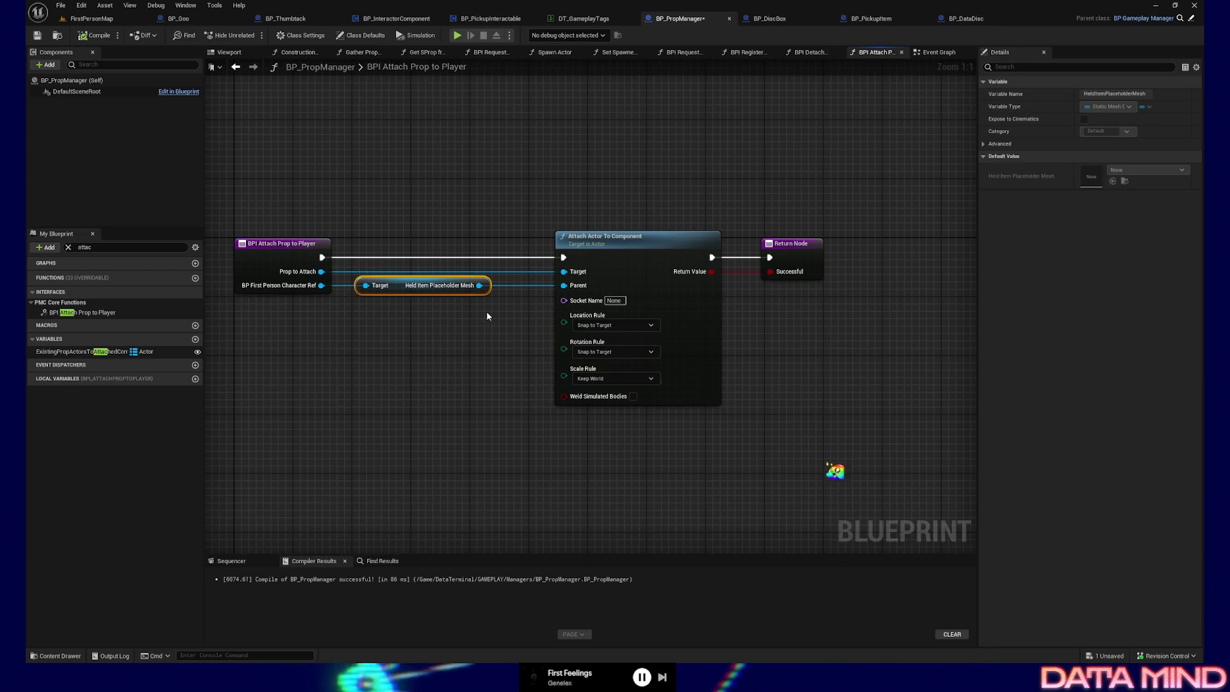
drag(455, 371, 399, 378)
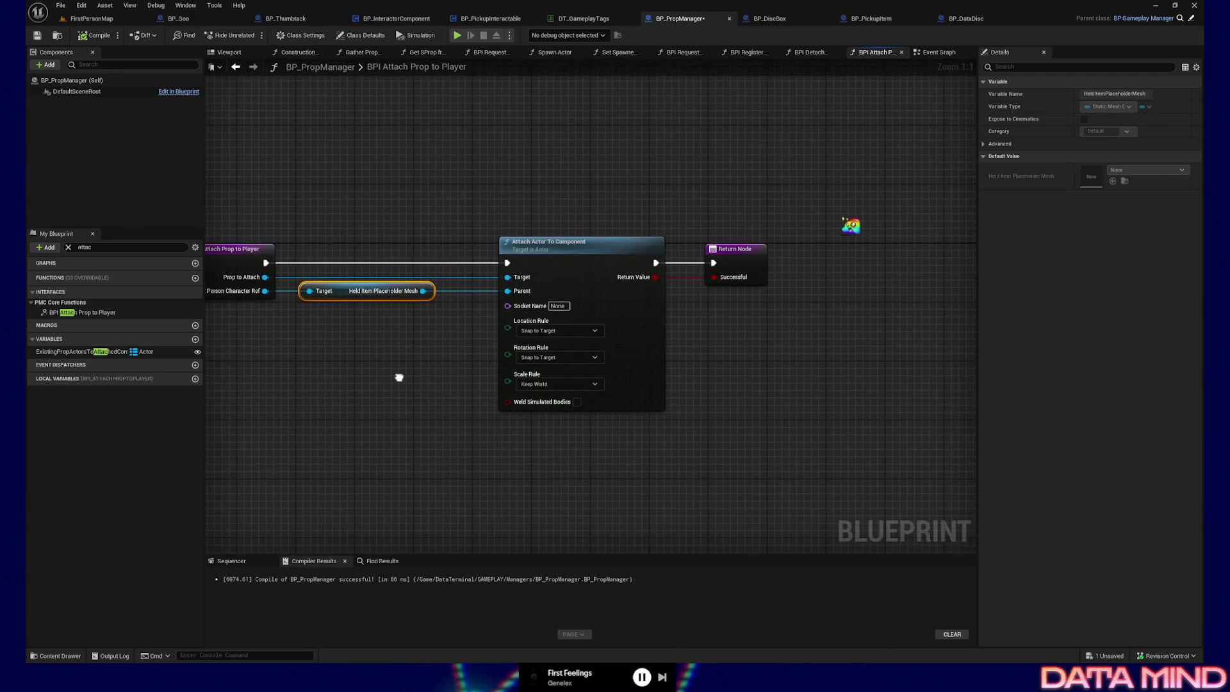
Move Attach Actor To Component and the Return Node to the right to make room
drag(516, 205, 768, 348)
key(f)
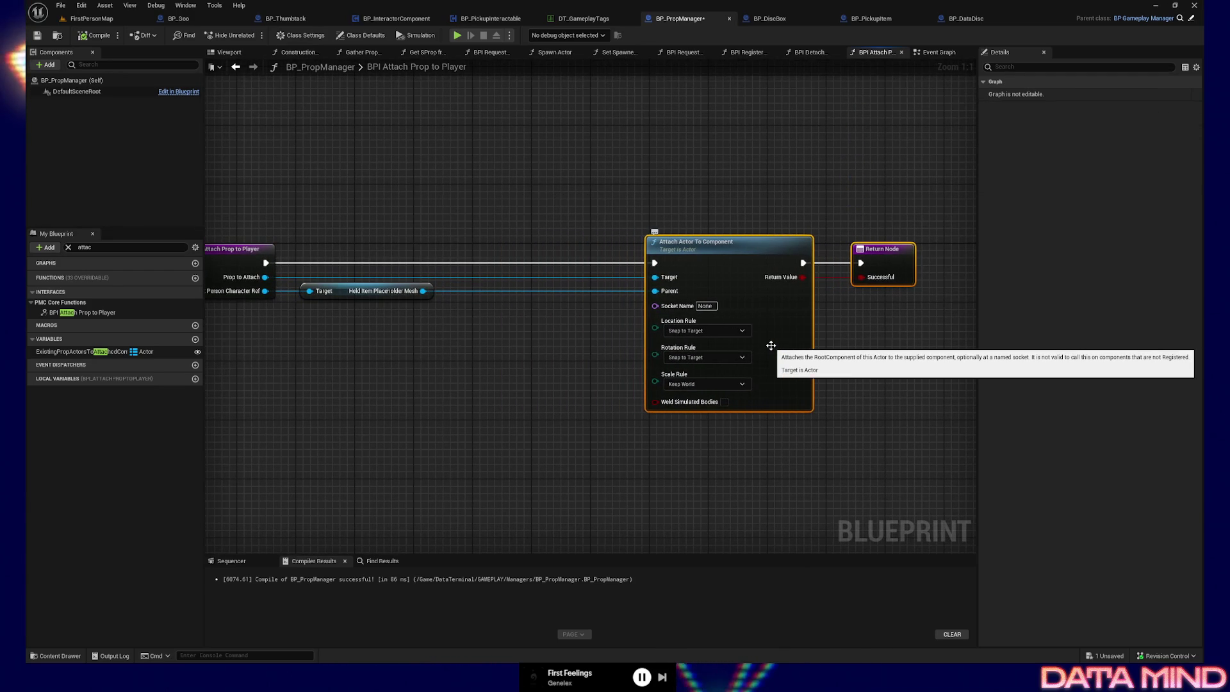
drag(521, 381, 563, 401)
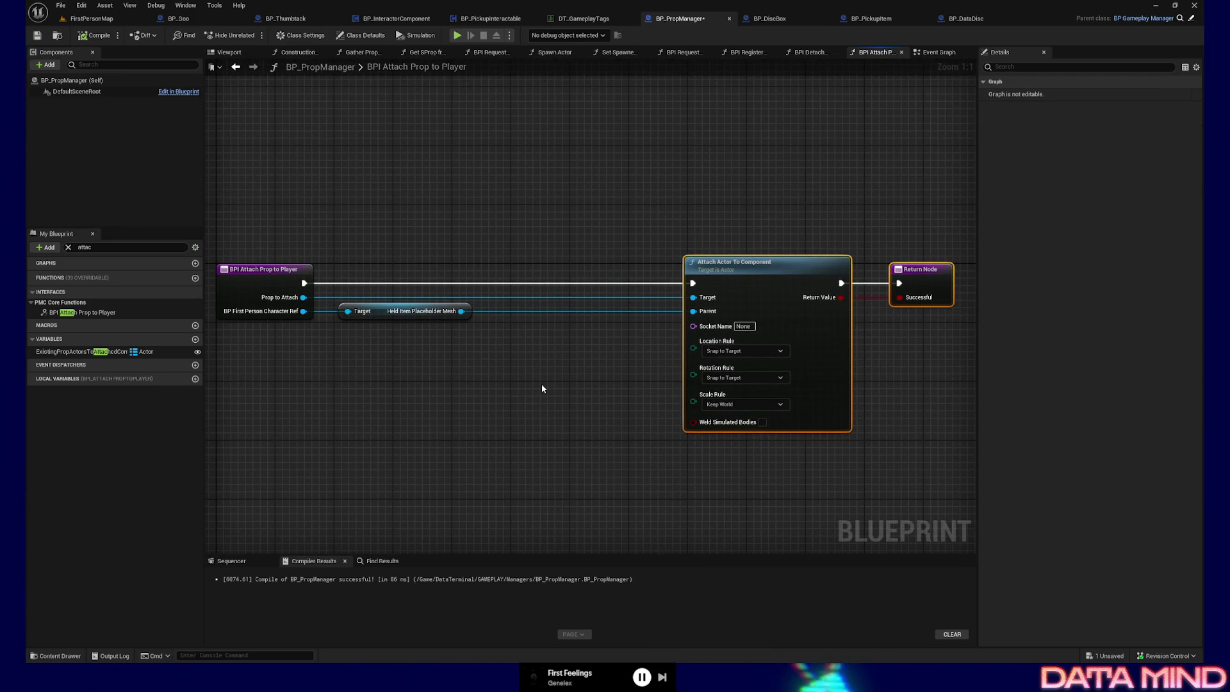
drag(468, 368, 493, 368)
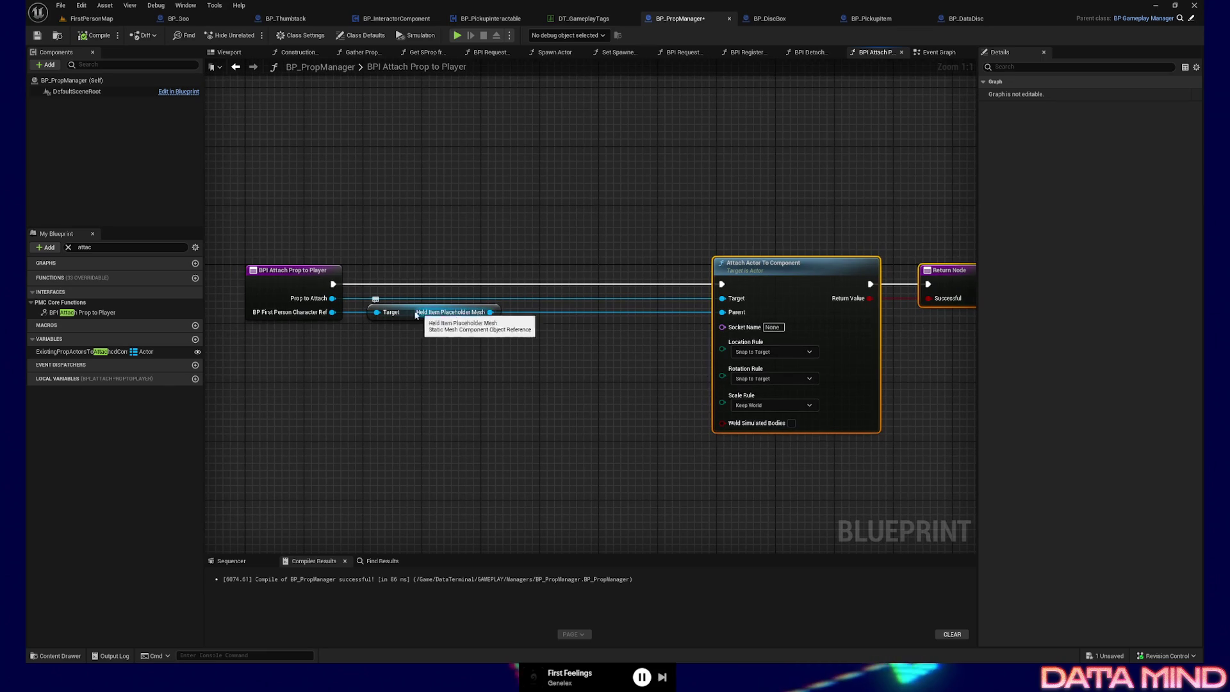
Add a Get Player Character node, move it down-left, and select it
right_click(329, 393)
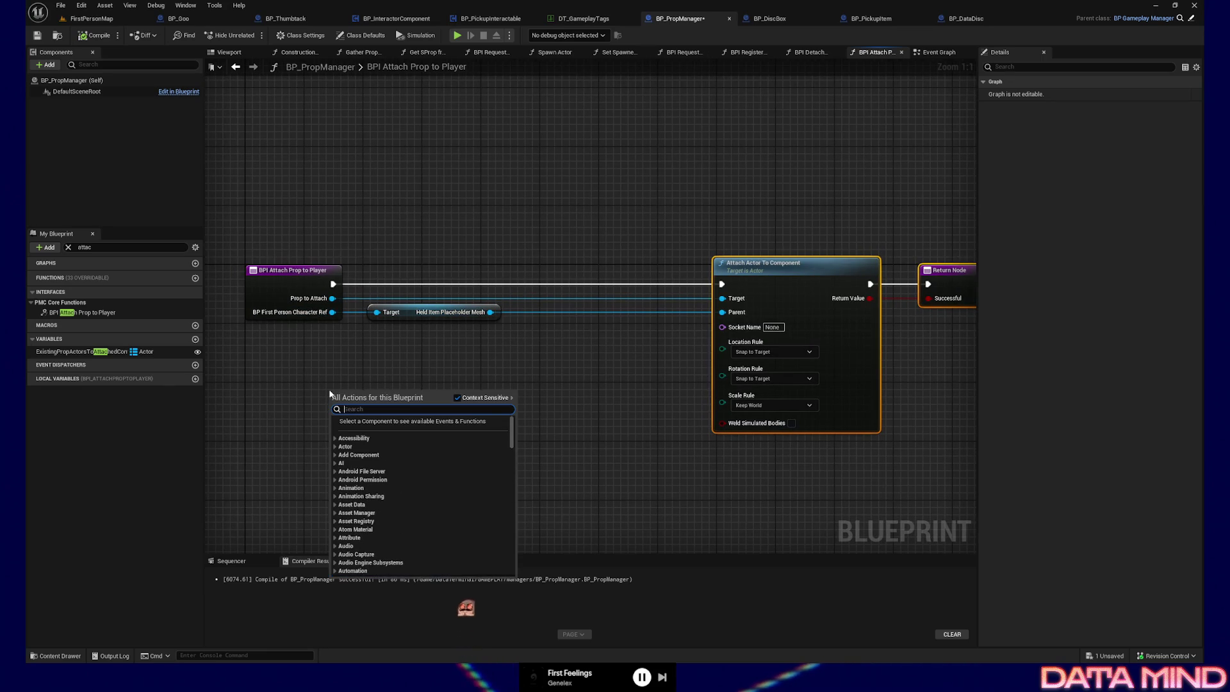
text(get player chara)
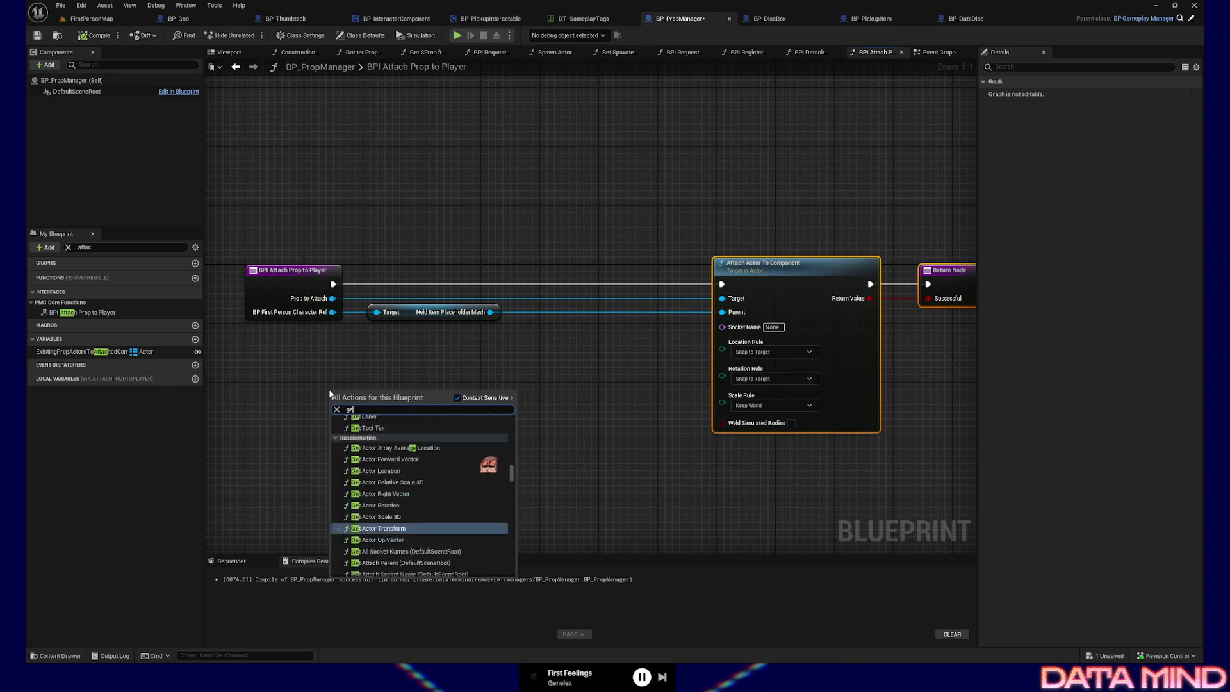
key(Return)
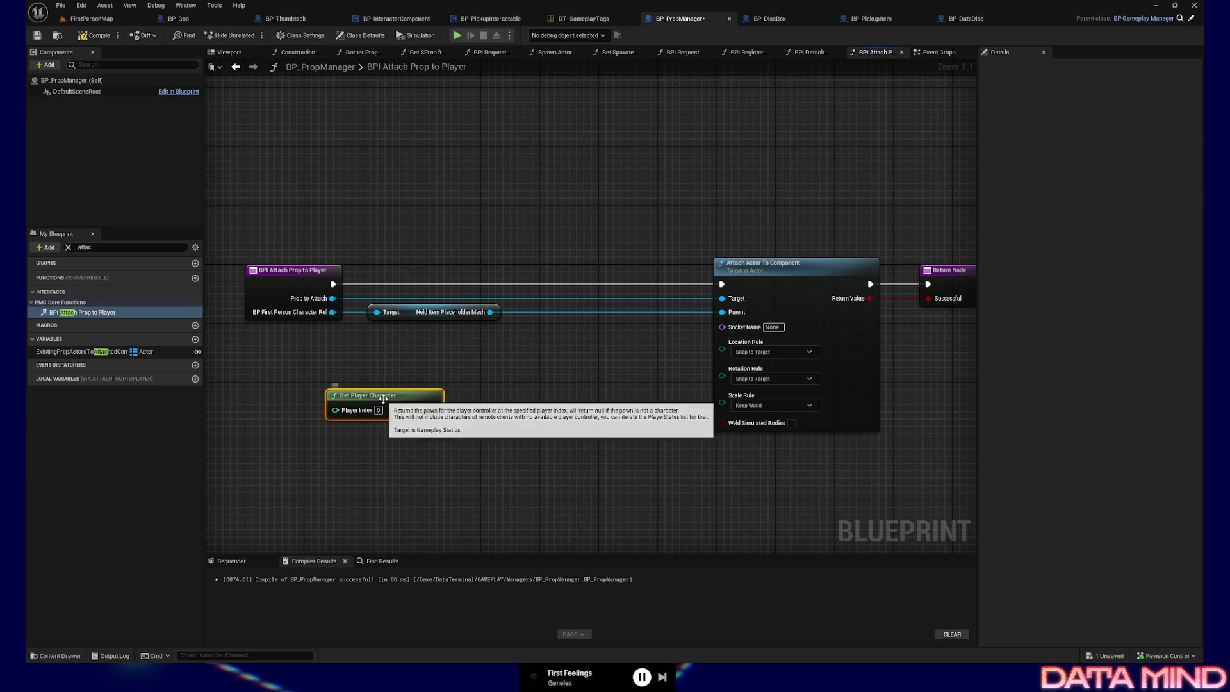
mouse_move(384, 401)
mouse_down()
mouse_move(376, 430)
mouse_move(479, 442)
mouse_move(472, 430)
mouse_move(426, 438)
mouse_up()
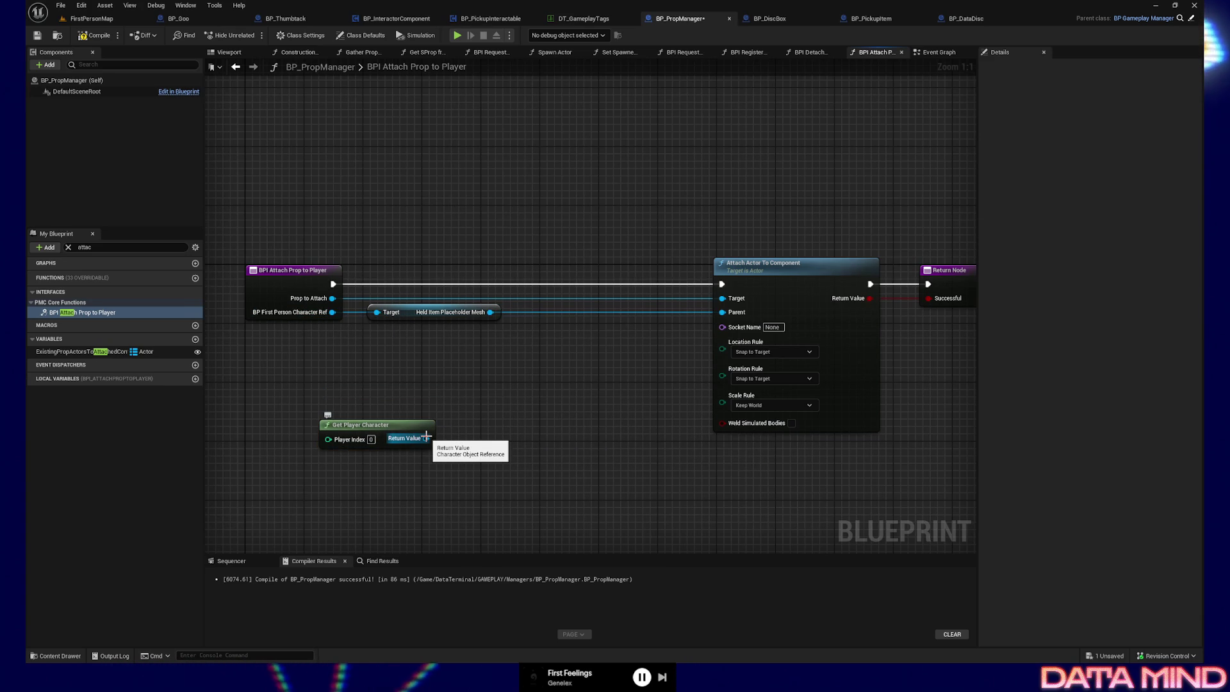
click(384, 425)
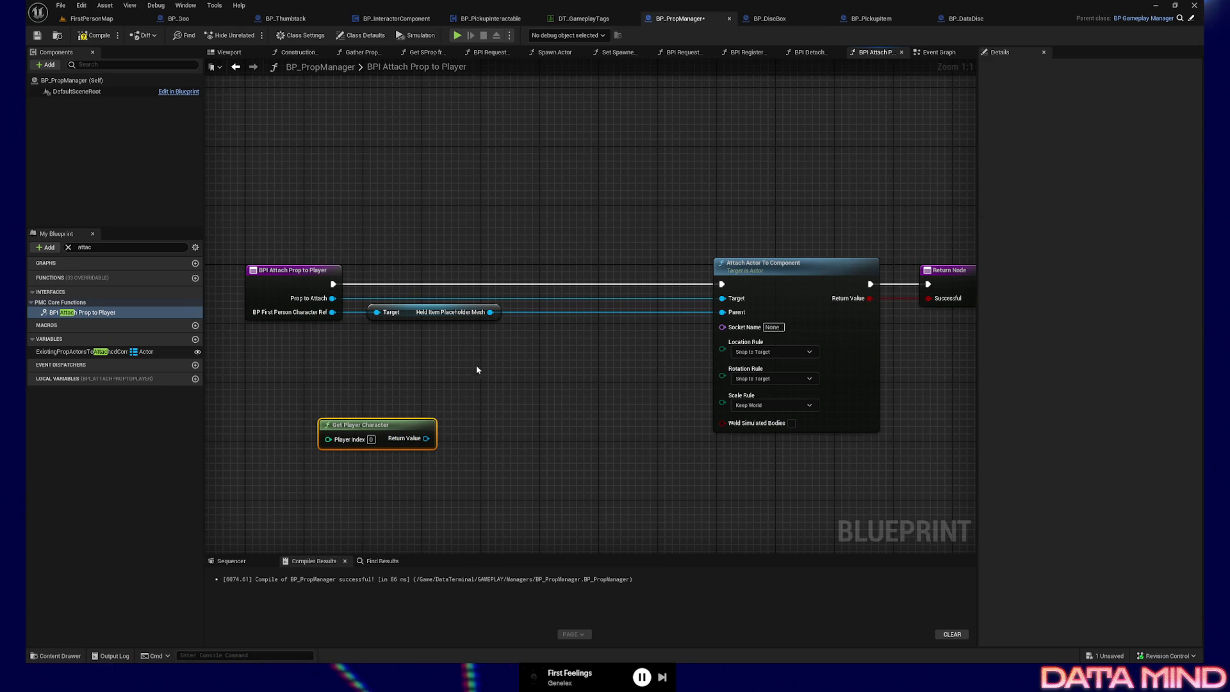
Delete Get Player Character and add Attach Component To Component, its Parent wired from Held Item Placeholder Mesh
key(Delete)
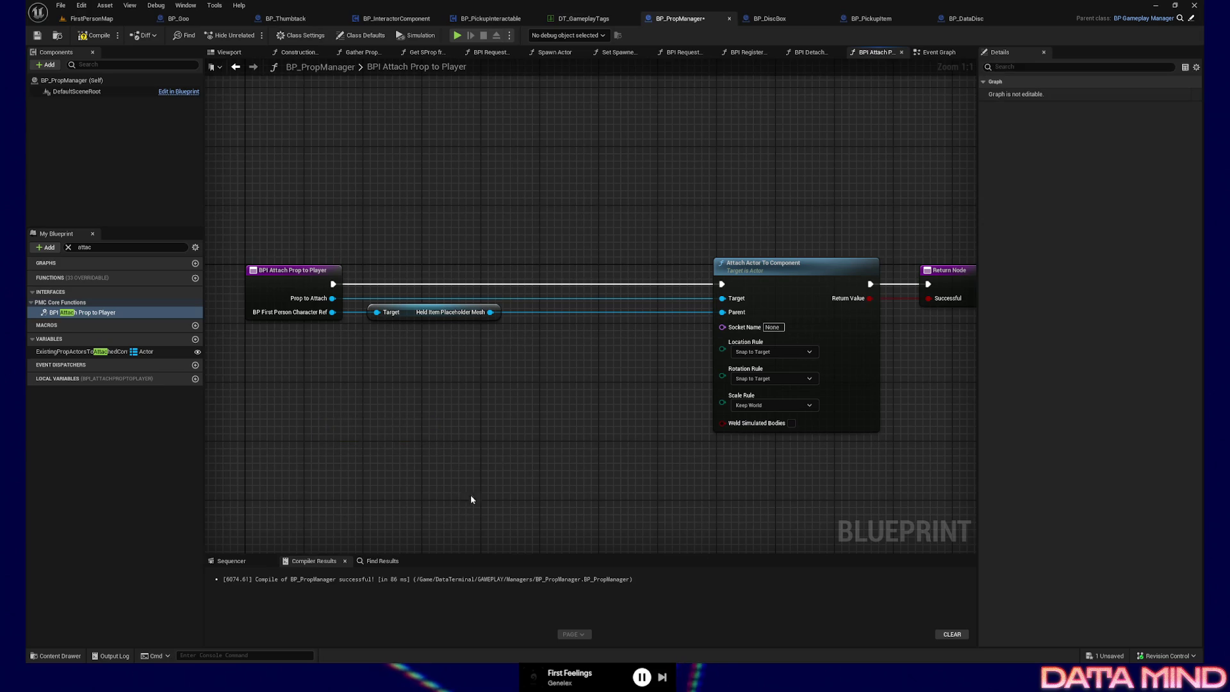
drag(552, 350, 464, 370)
drag(403, 333, 463, 383)
text(attach)
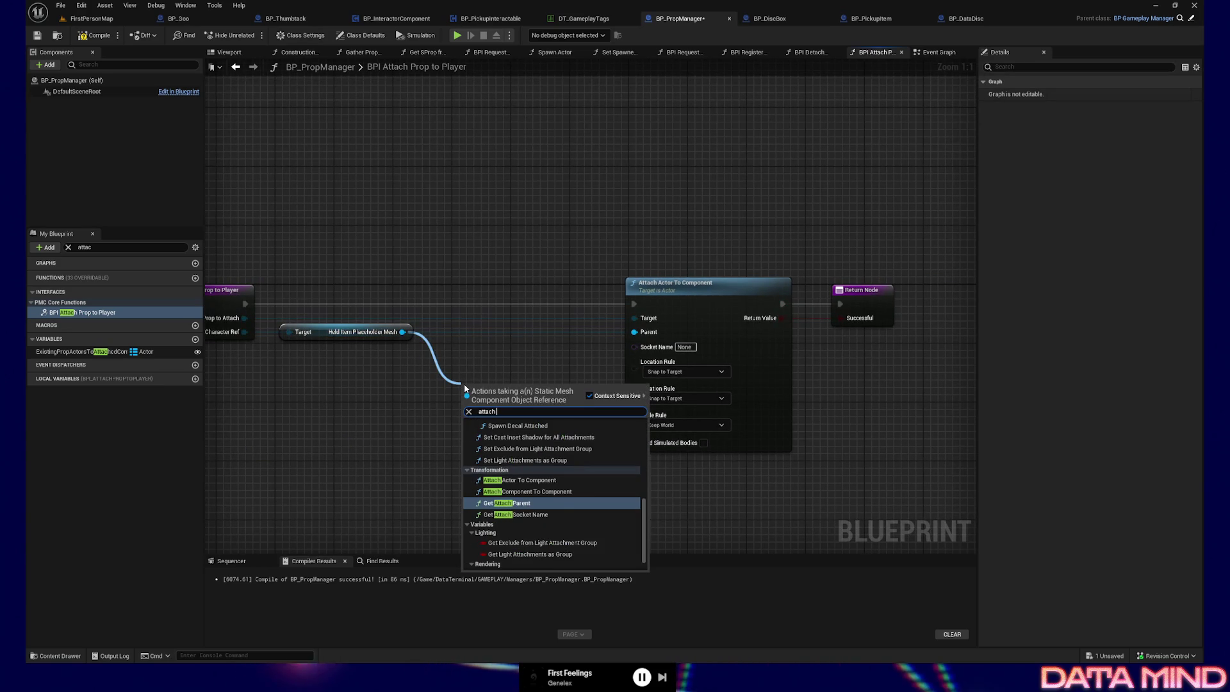
text( compone)
key(Return)
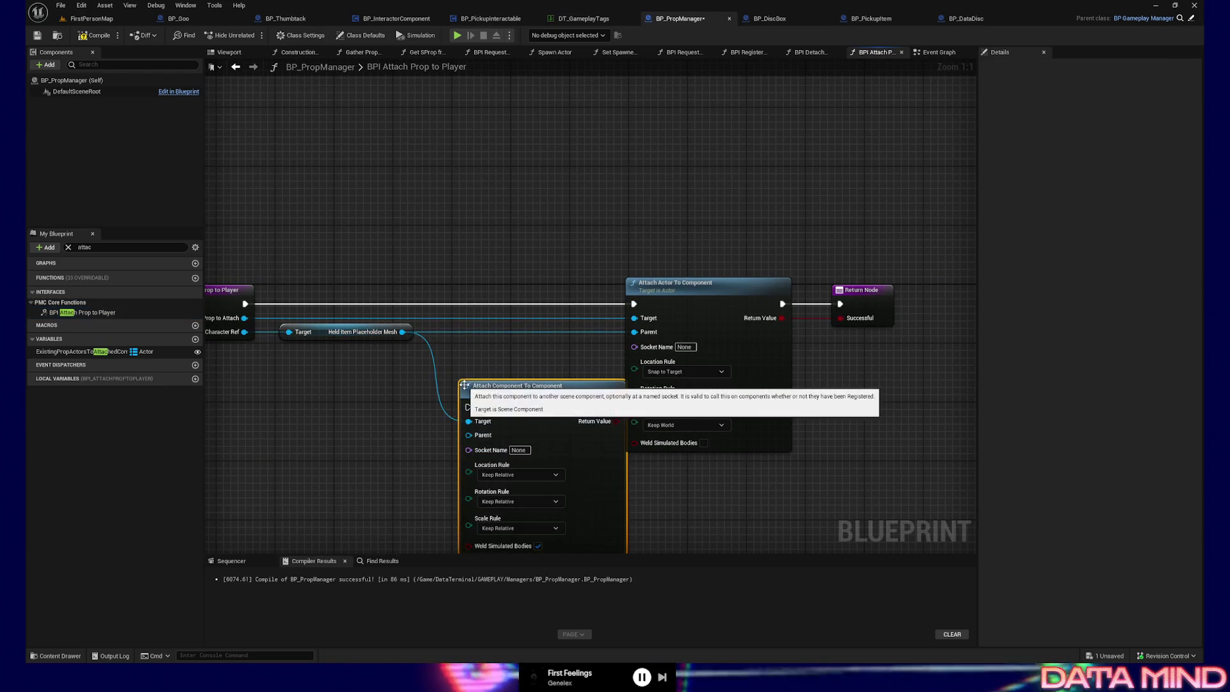
alt+click(432, 348)
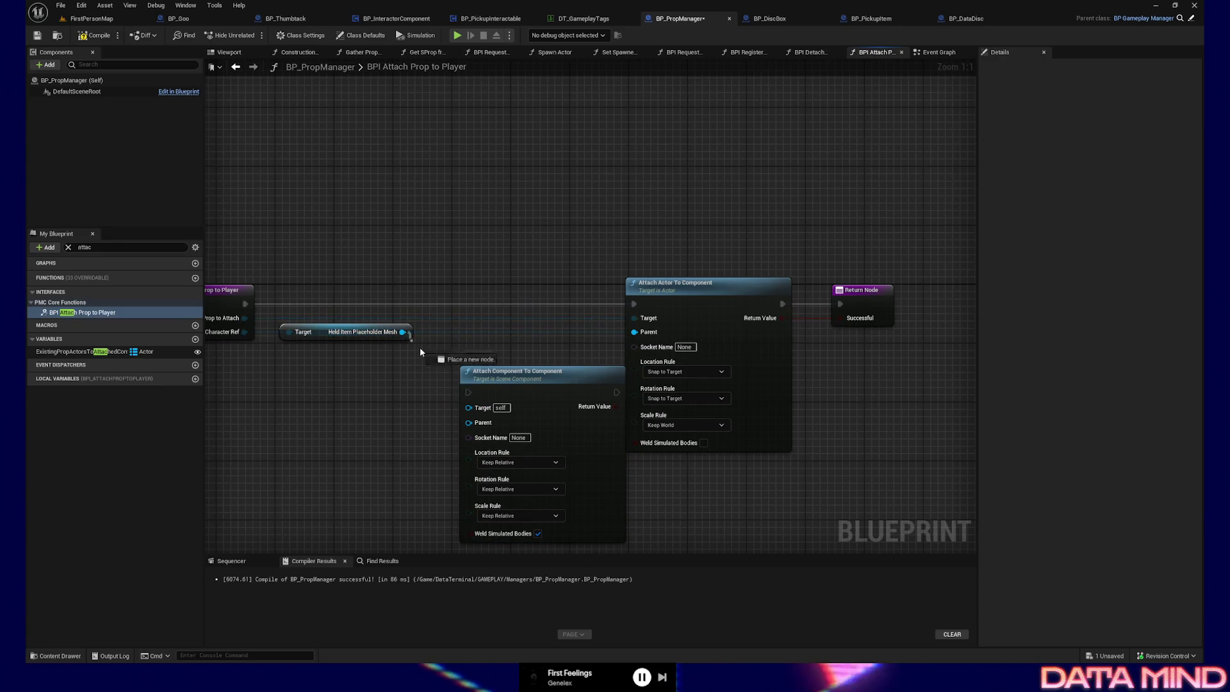
mouse_move(402, 331)
mouse_down()
mouse_move(468, 423)
mouse_move(446, 393)
mouse_up()
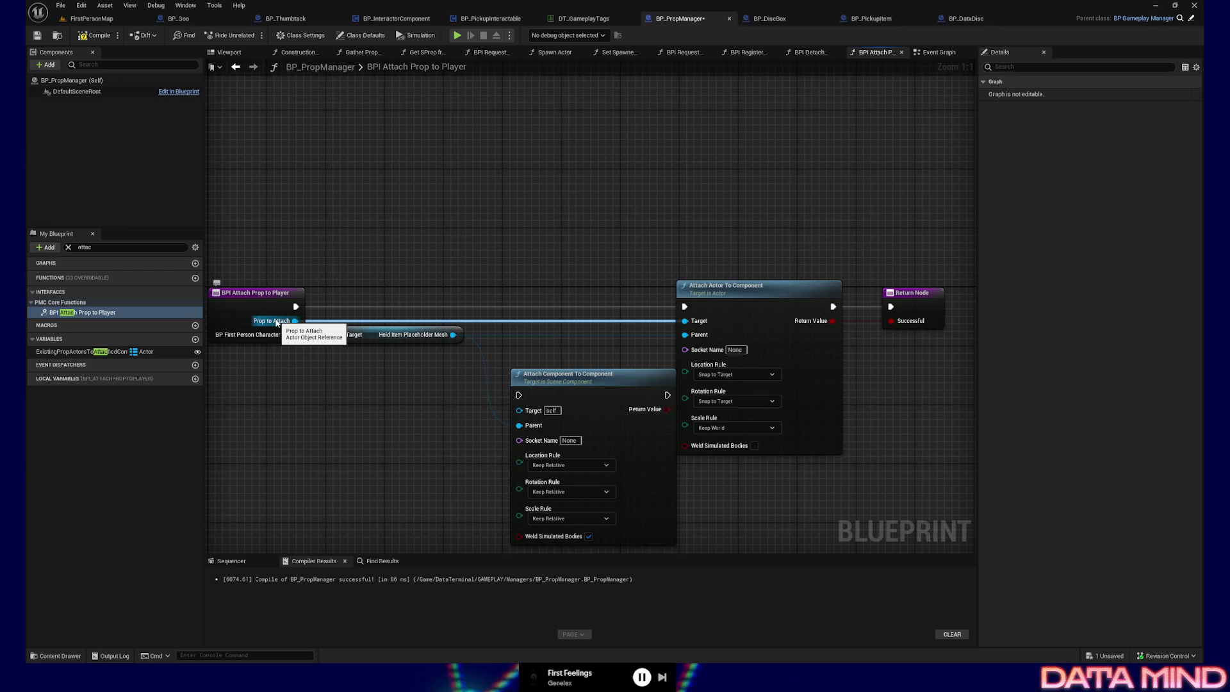
mouse_move(233, 420)
mouse_down()
mouse_move(374, 420)
mouse_move(316, 425)
mouse_up()
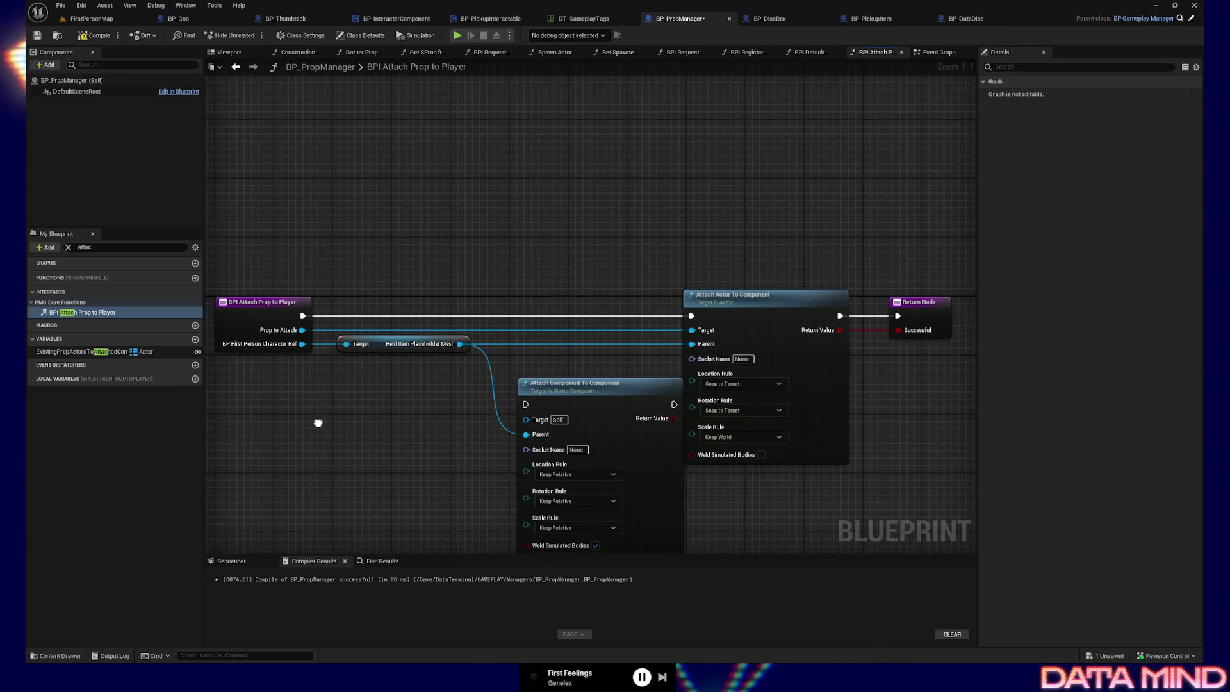
Add Get Root Component from Prop to Attach and wire its output into the attach node's Target
drag(301, 330, 403, 251)
text(get root)
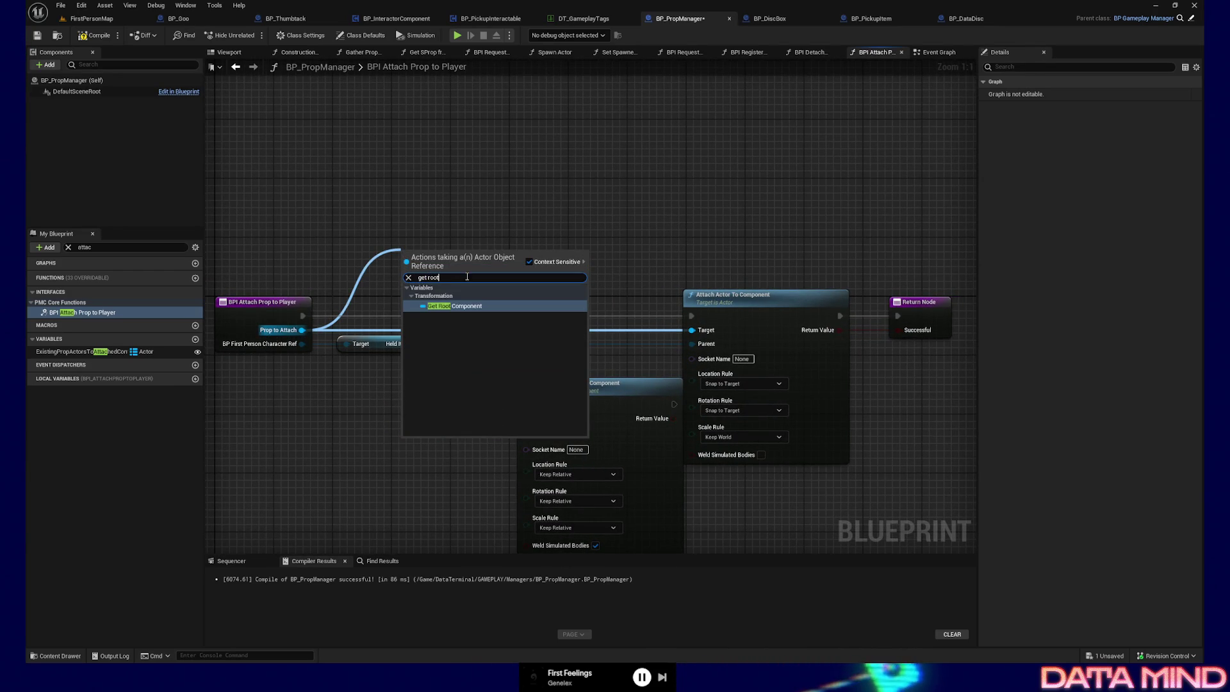
key(Return)
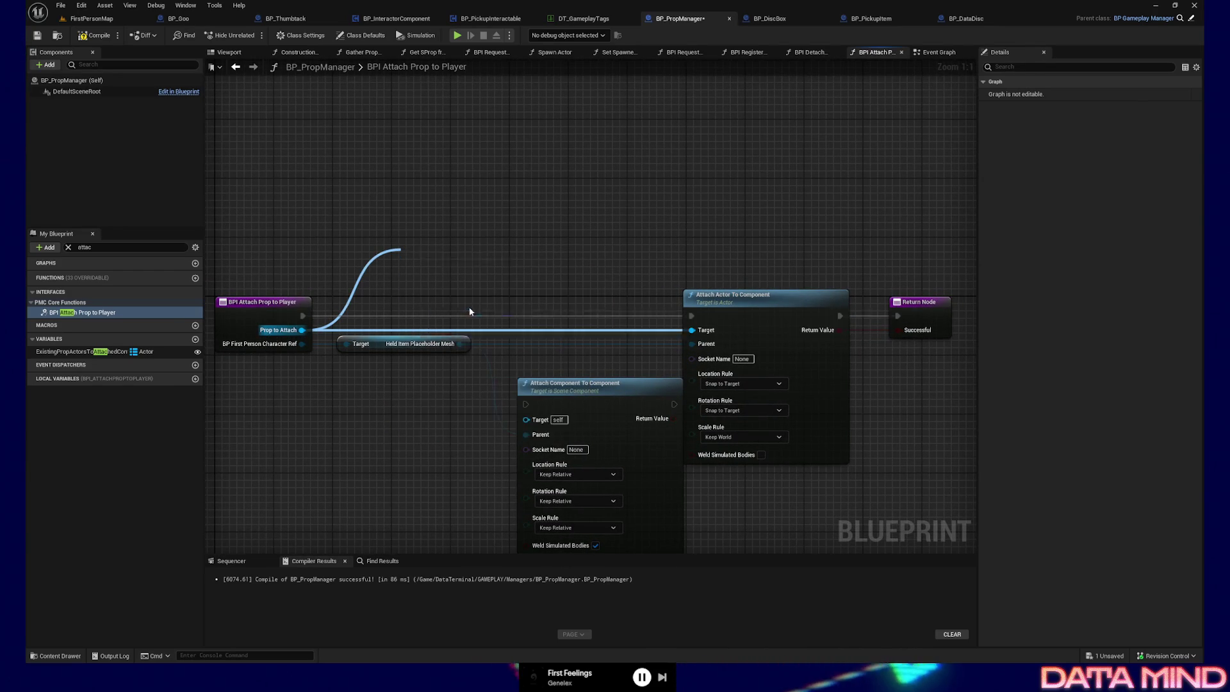
mouse_move(496, 253)
mouse_down()
mouse_move(497, 375)
mouse_move(523, 420)
mouse_up()
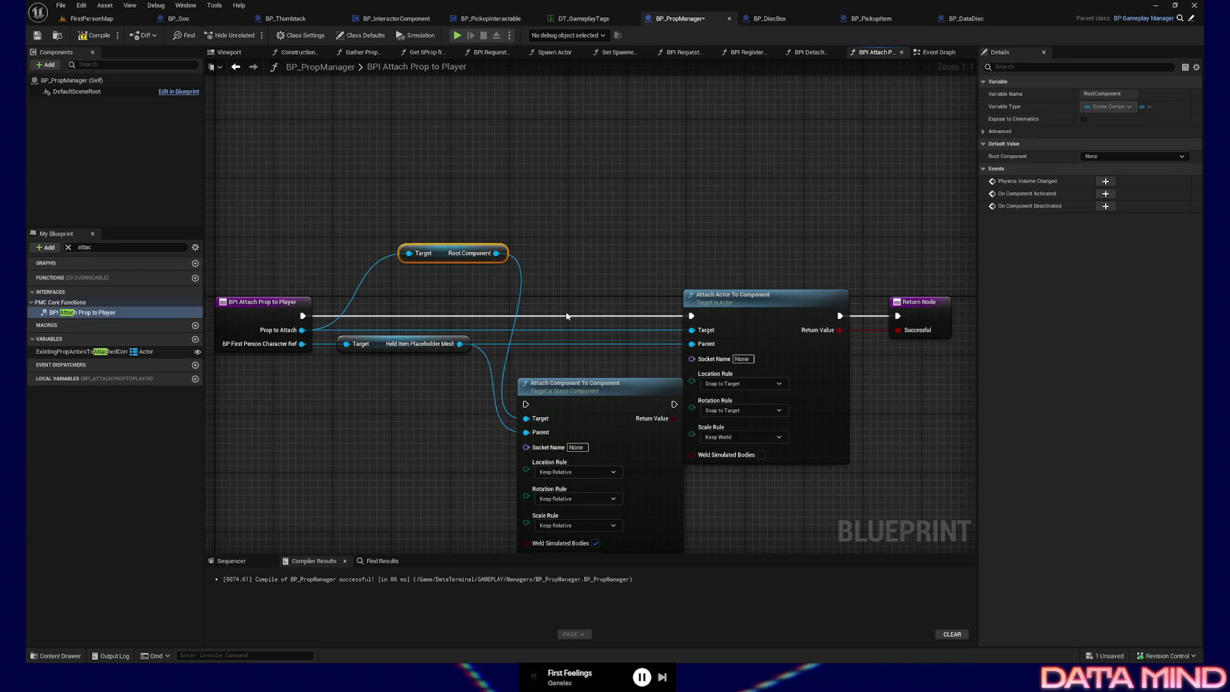
mouse_move(570, 275)
mouse_down()
mouse_move(493, 266)
mouse_move(392, 283)
mouse_up()
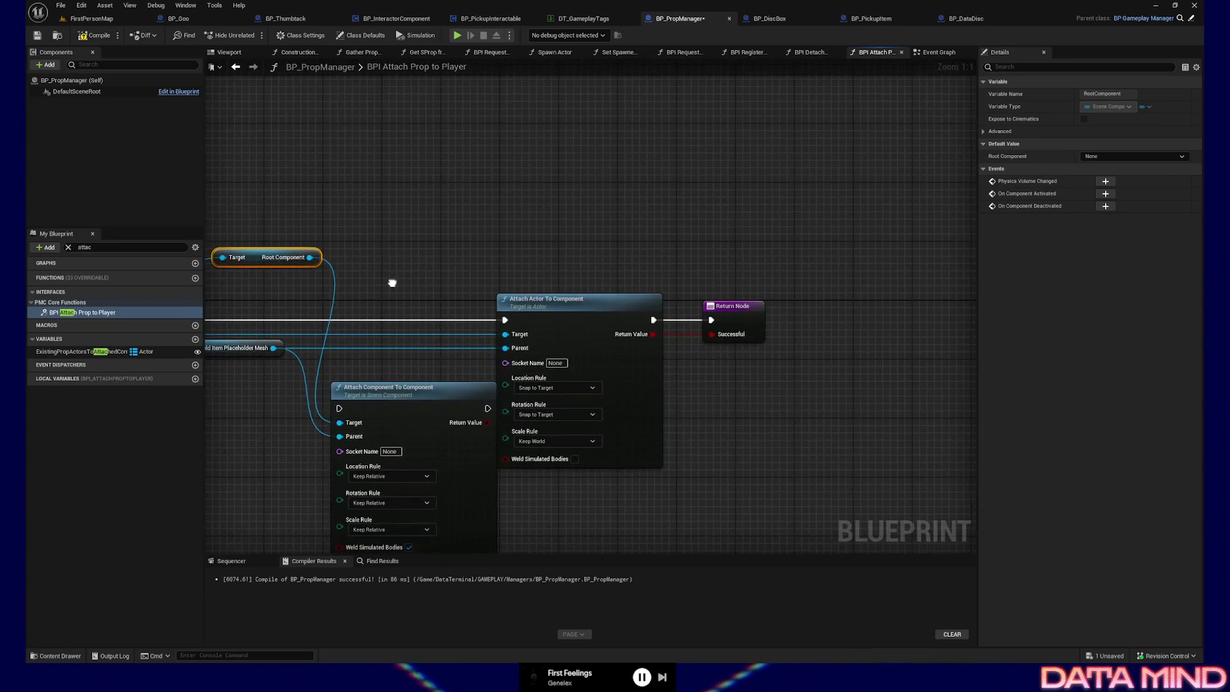
click(632, 321)
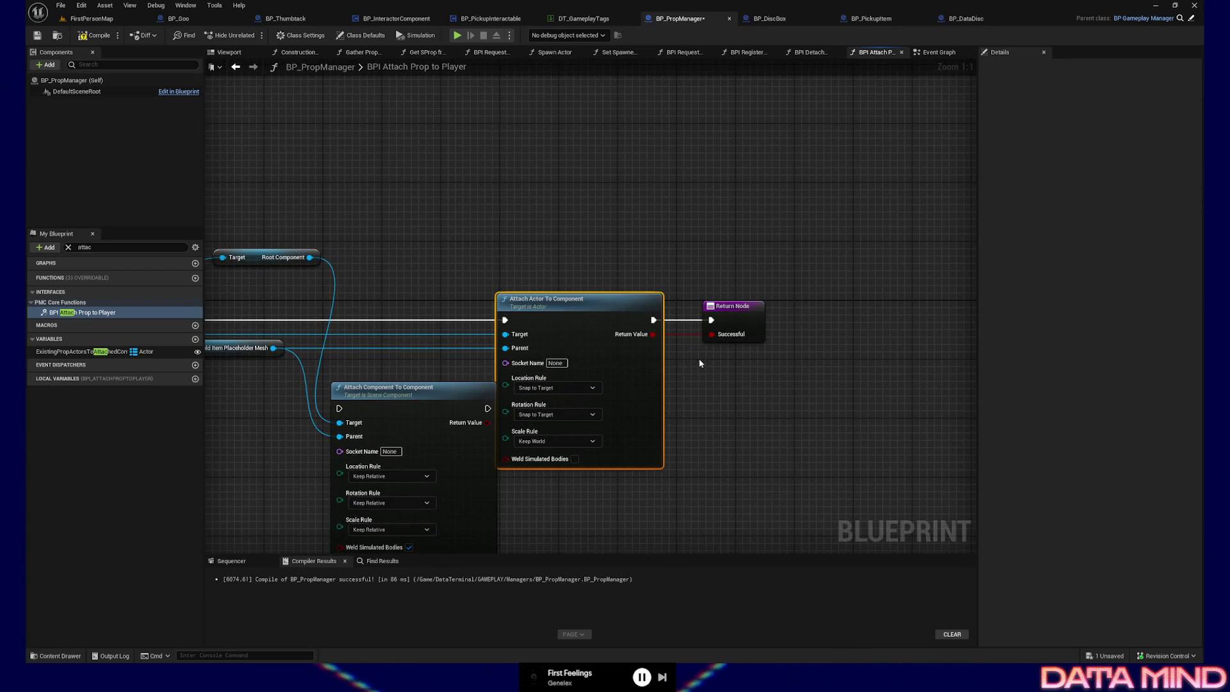
Route execution through Attach Component To Component with Location Rule Snap to Target and Scale Rule Keep World
drag(565, 242, 785, 367)
mouse_move(664, 330)
mouse_down()
mouse_move(676, 322)
mouse_move(640, 233)
mouse_up()
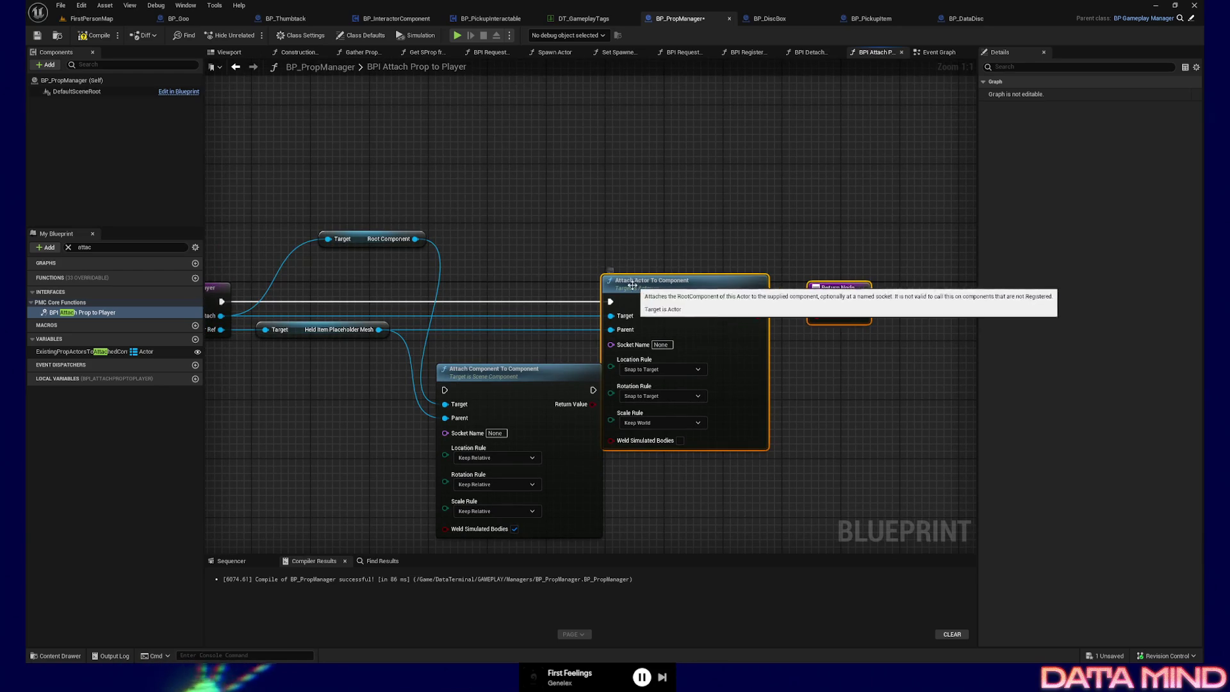
mouse_move(221, 300)
mouse_down()
mouse_move(448, 394)
mouse_move(596, 389)
mouse_move(816, 301)
mouse_up()
click(497, 458)
click(496, 475)
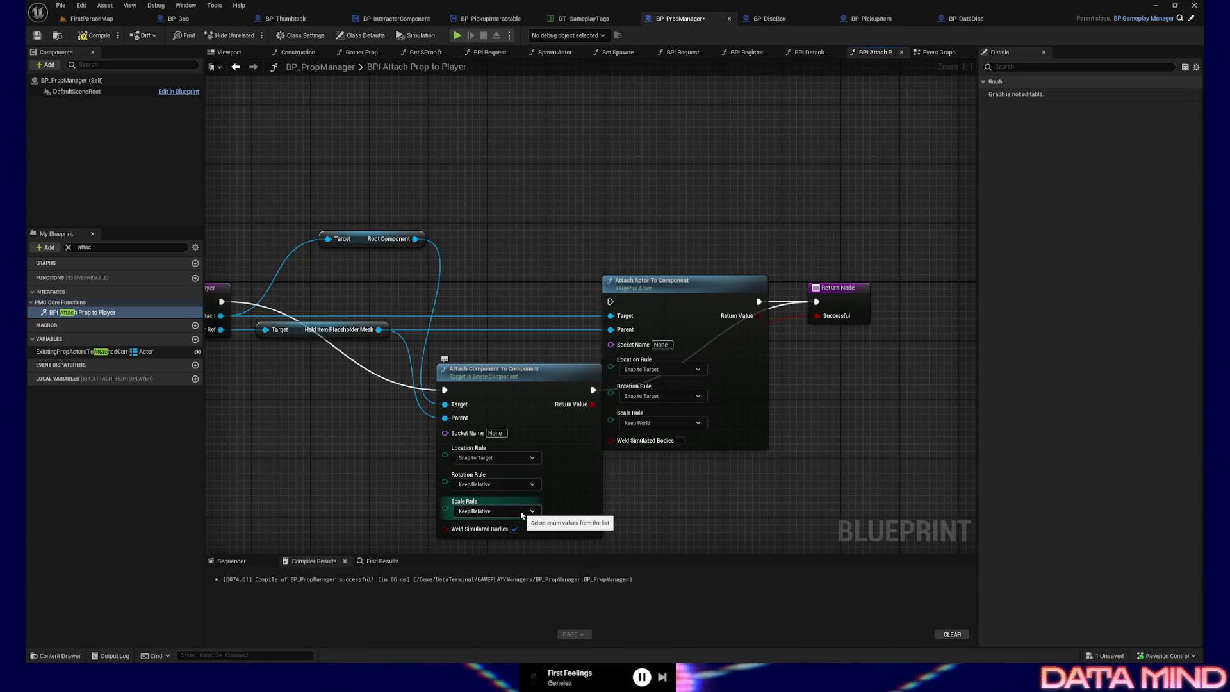
click(520, 511)
click(501, 527)
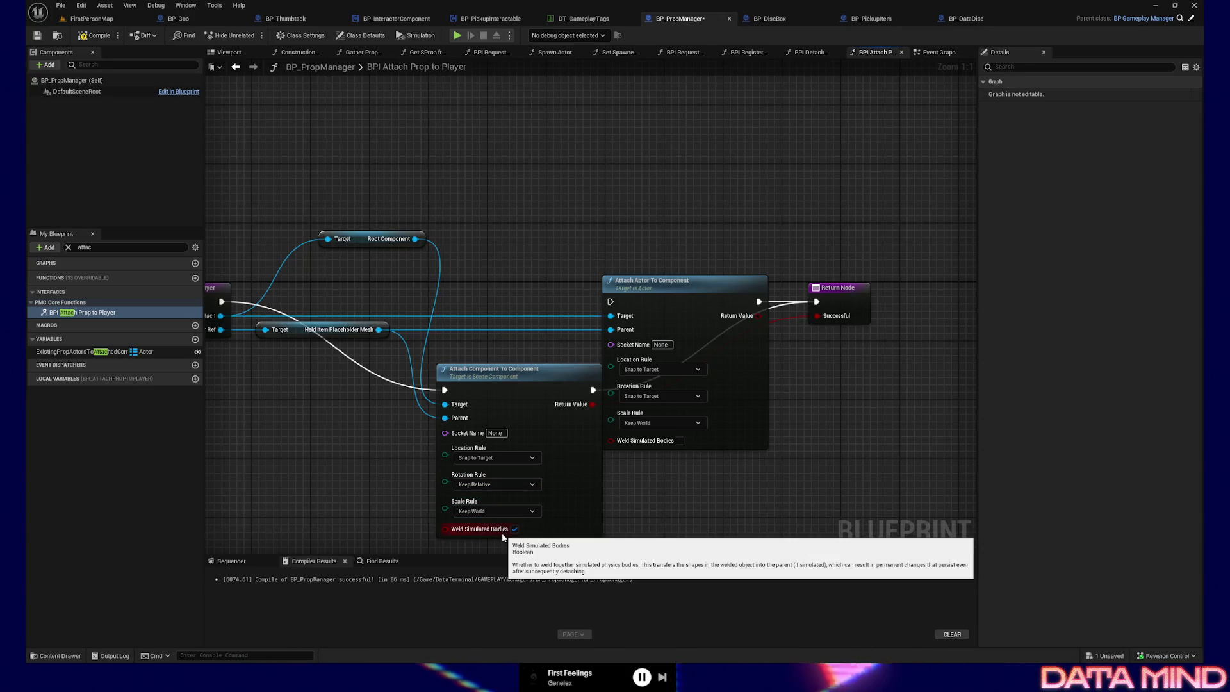
Delete the old Attach Actor To Component node, align the new node in its place, and save BP_PropManager
click(686, 286)
key(Delete)
drag(554, 372, 611, 299)
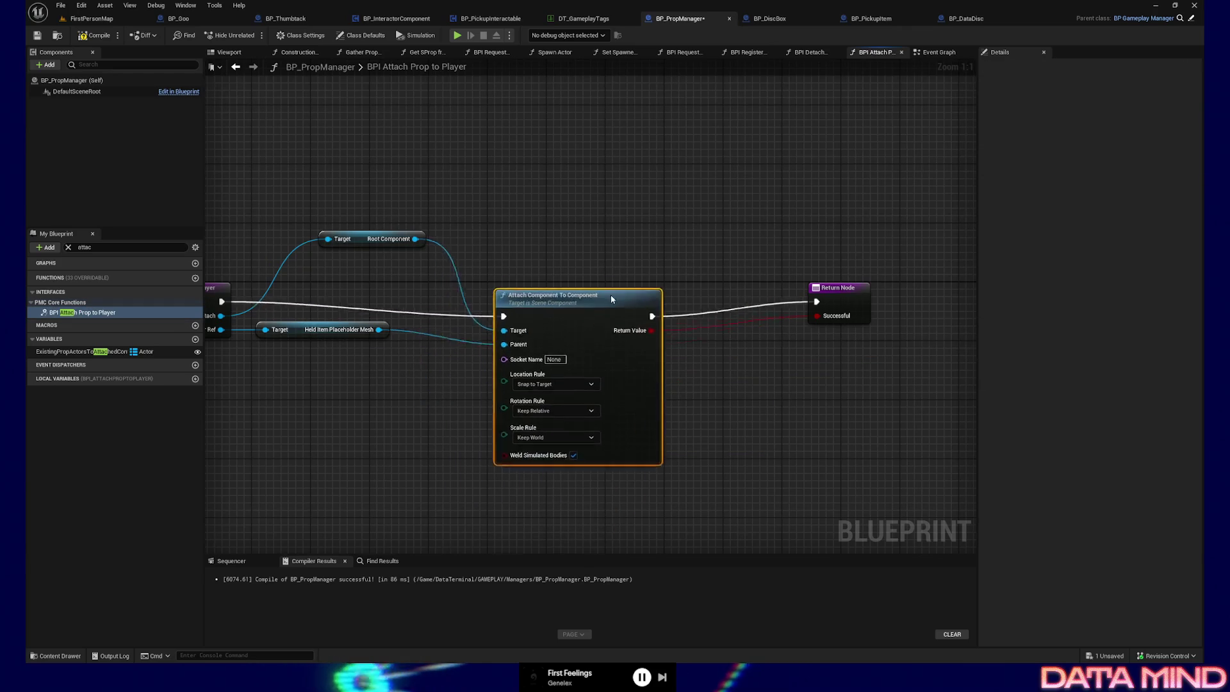
key(q)
key(Home)
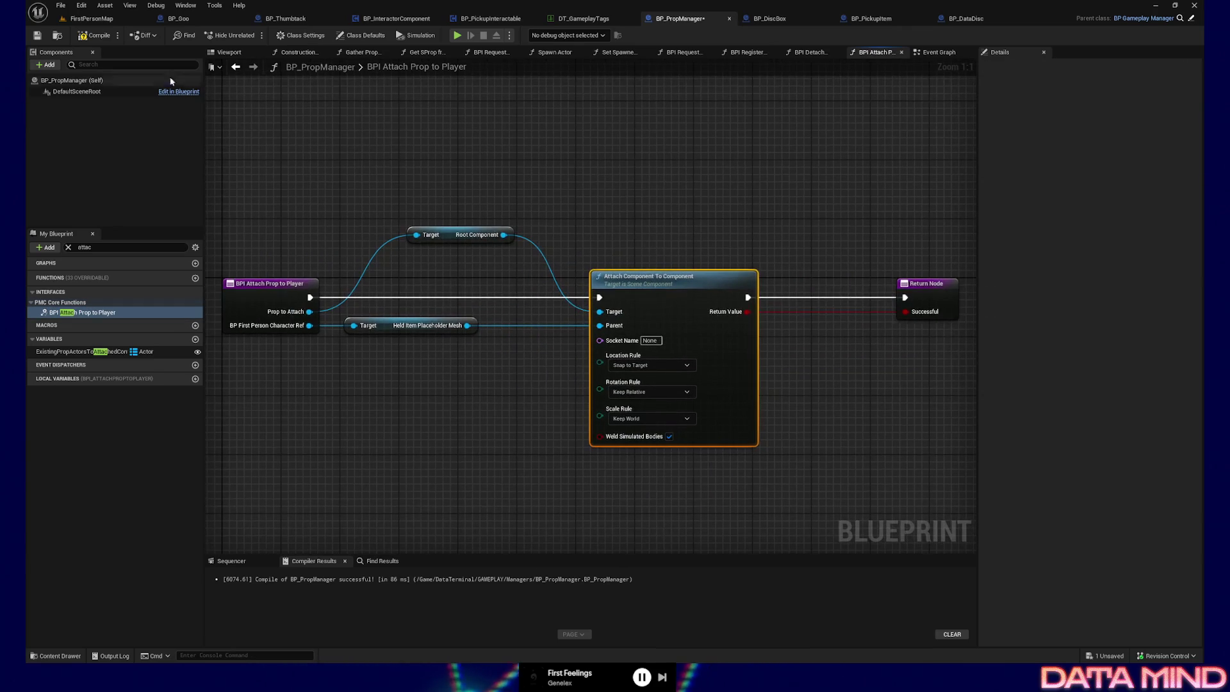
click(37, 35)
Start a Play From Here session from the floor in FirstPersonMap
click(90, 18)
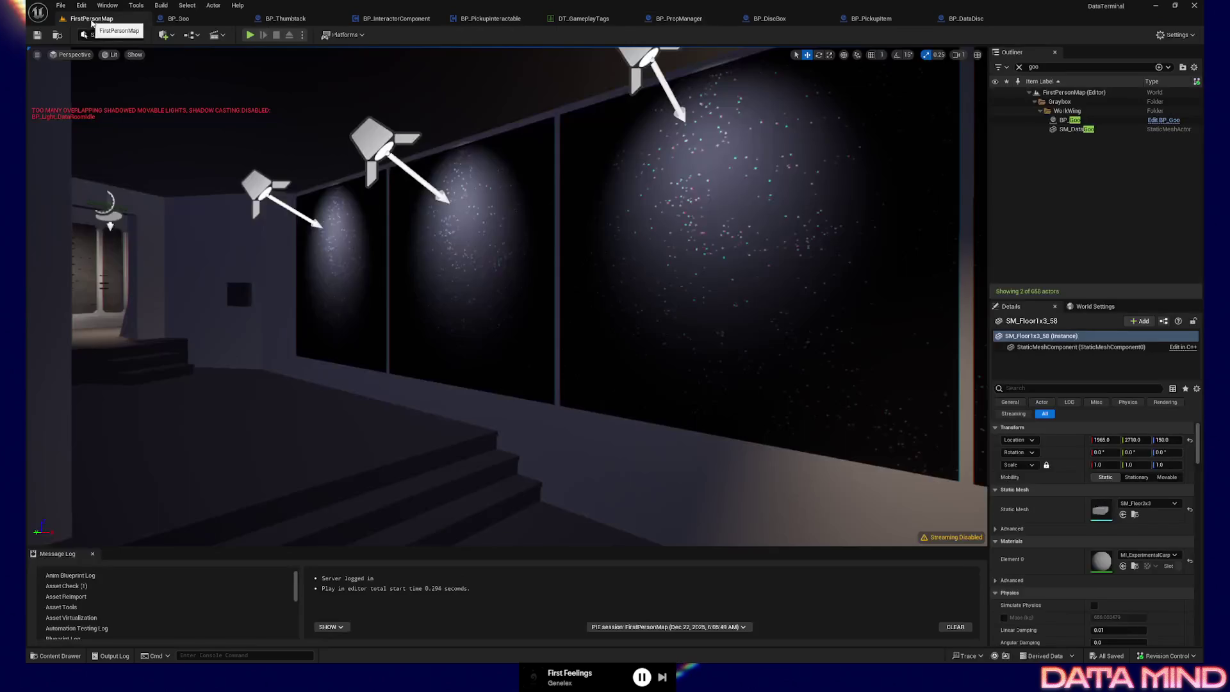
drag(604, 212, 604, 344)
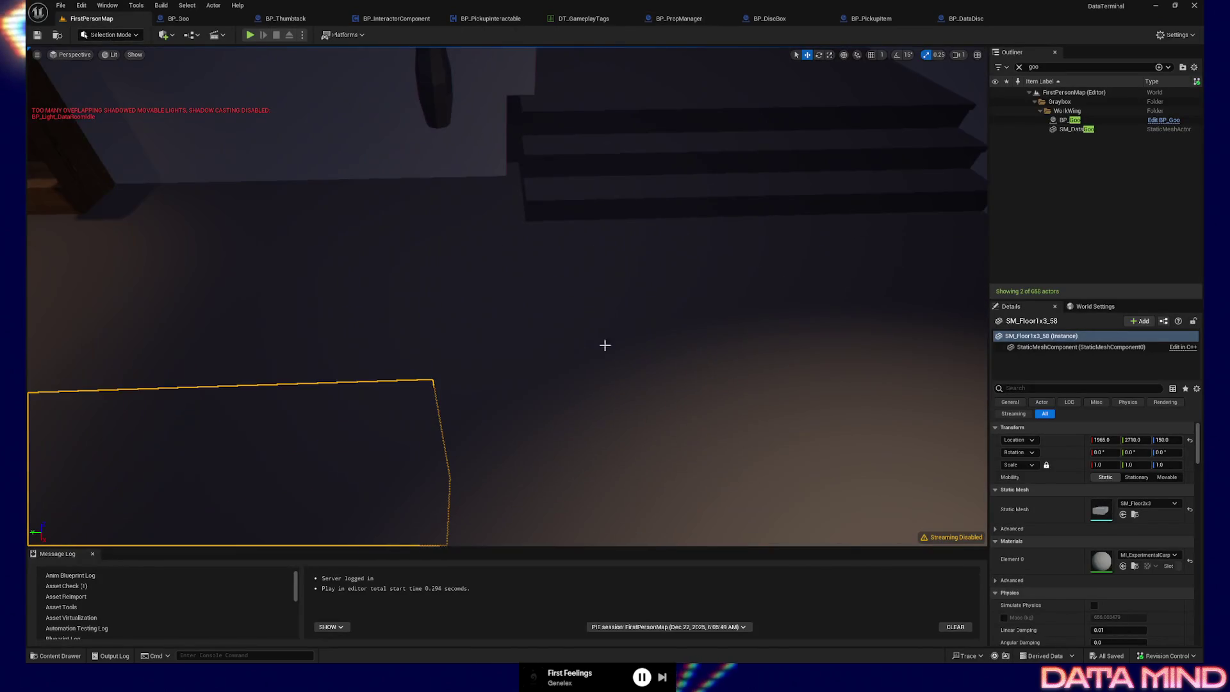
right_click(676, 417)
click(678, 406)
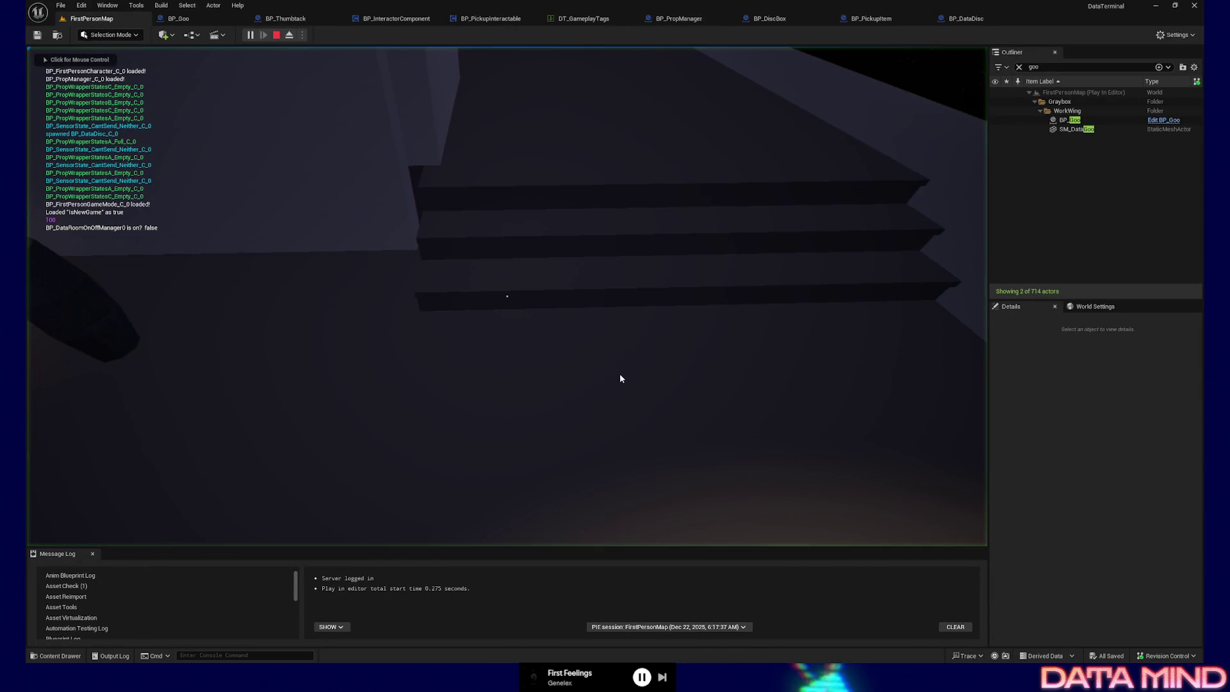
Pick up and drop the dark goo and the yellow Raw Data disc onto the floor, then stop playing
mouse_move(507, 296)
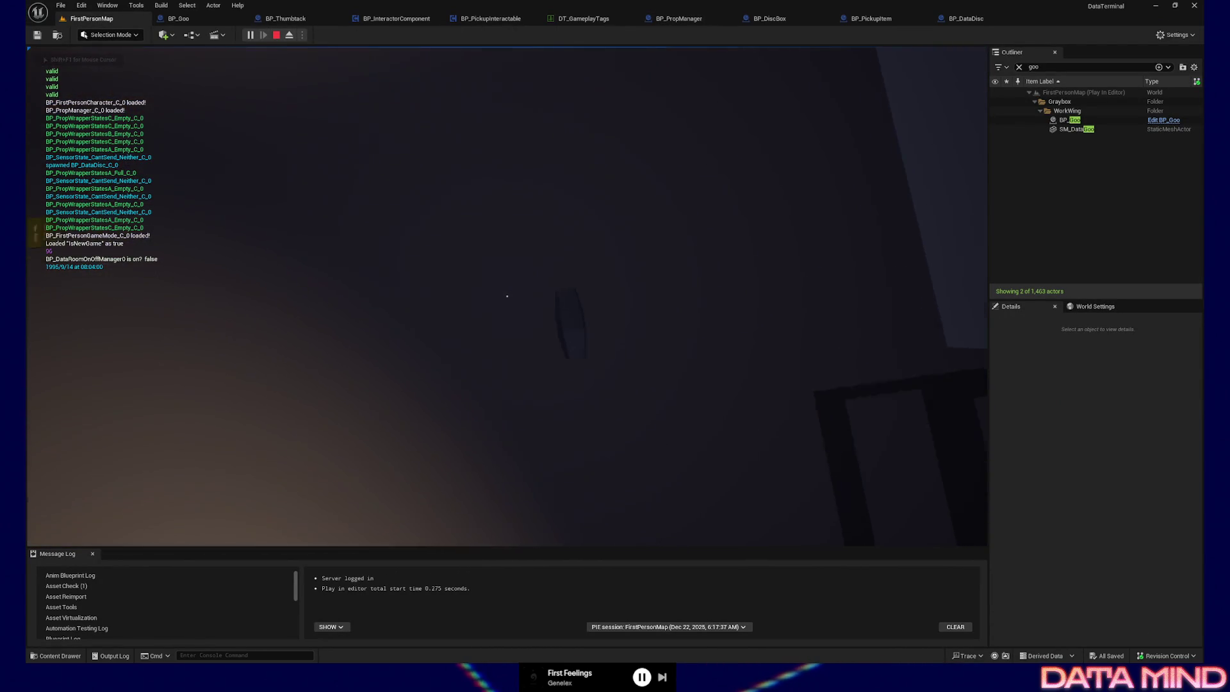
click(507, 296)
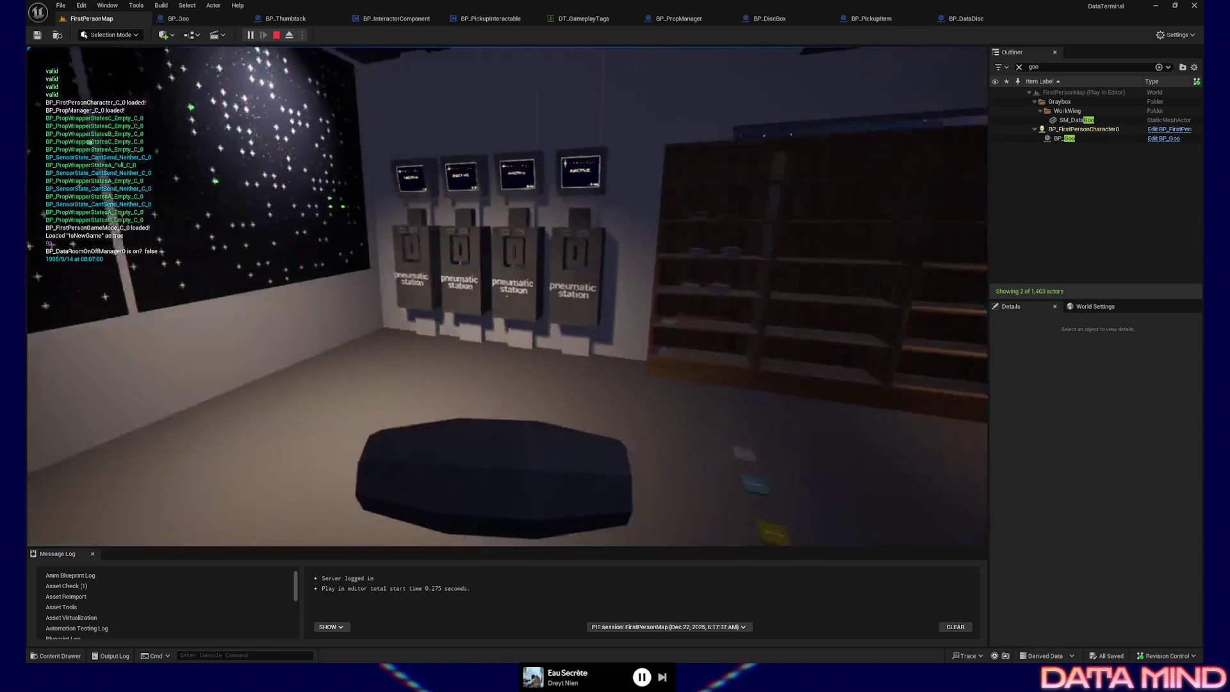
mouse_move(506, 296)
key(w)
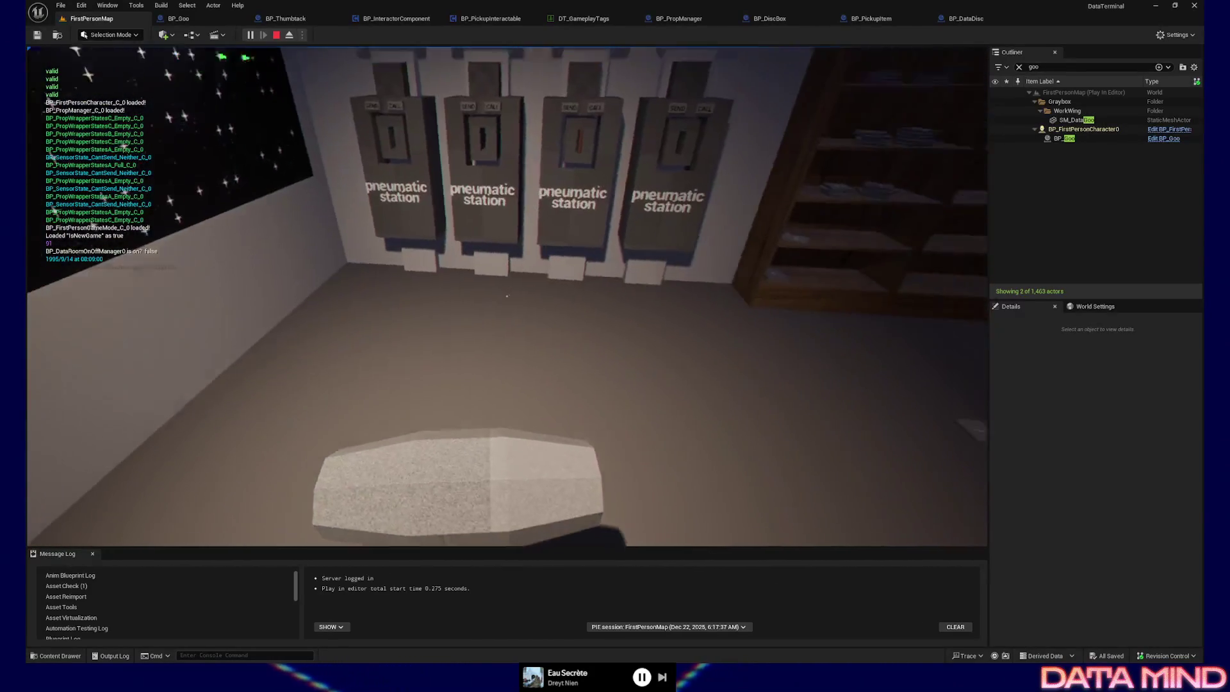
click(506, 296)
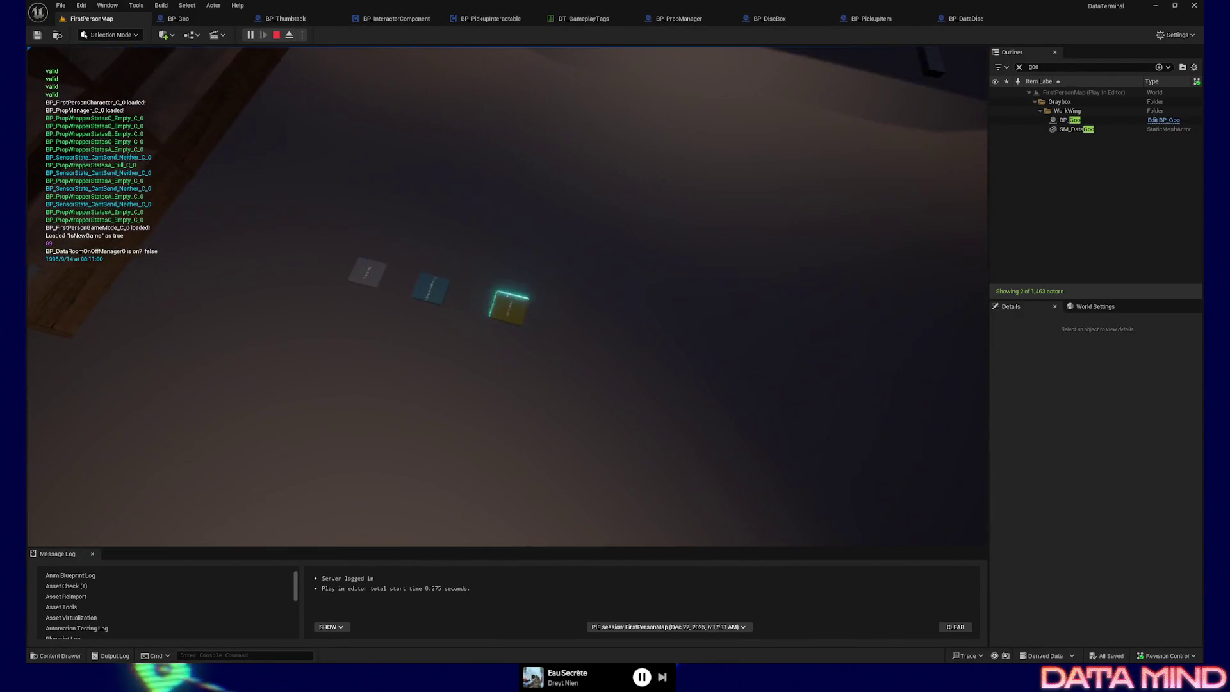
click(507, 296)
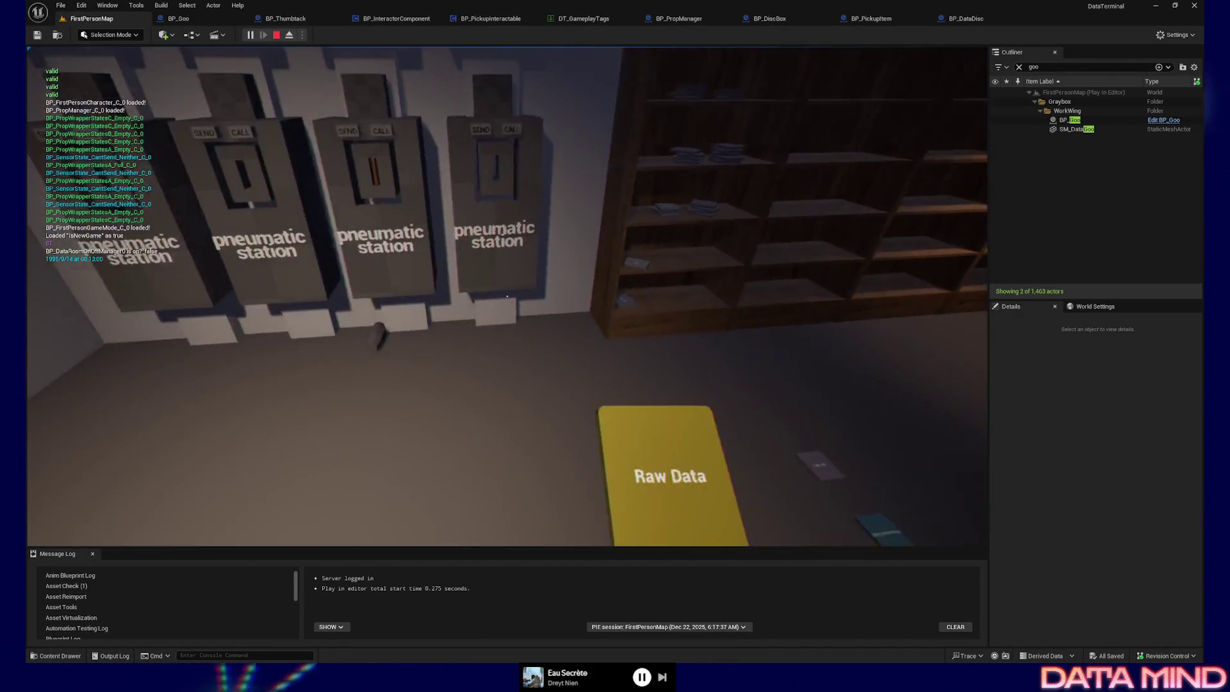
click(506, 296)
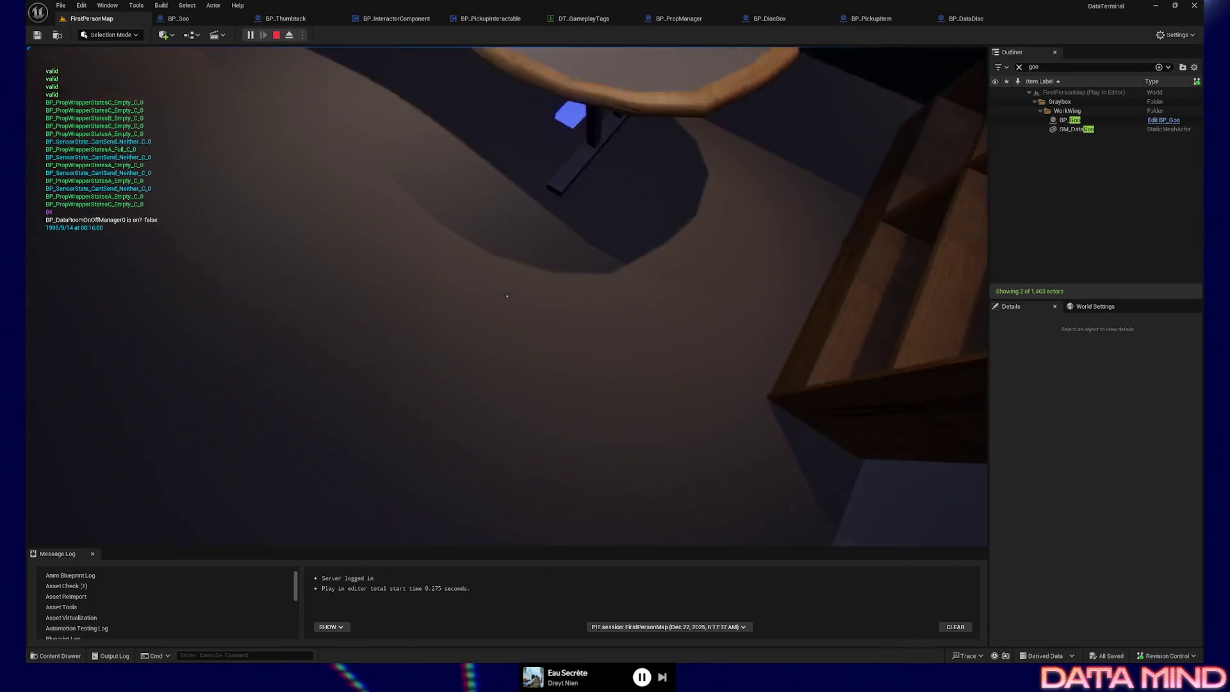
key(F8)
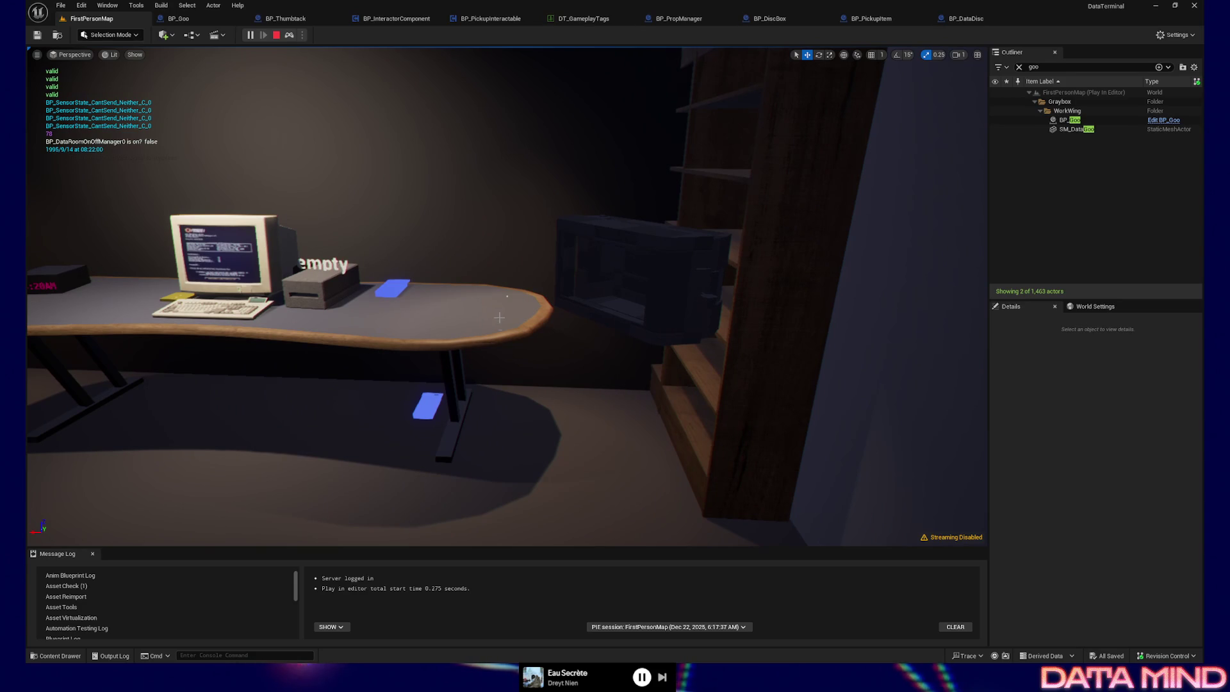
click(275, 36)
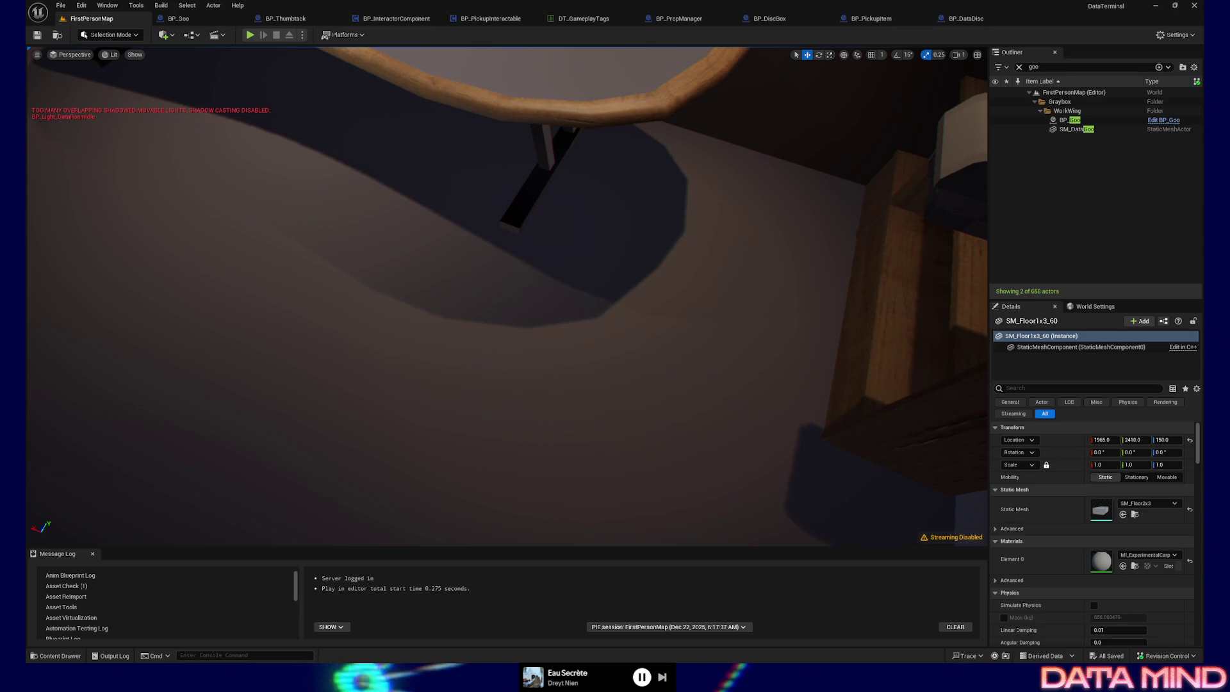
click(679, 18)
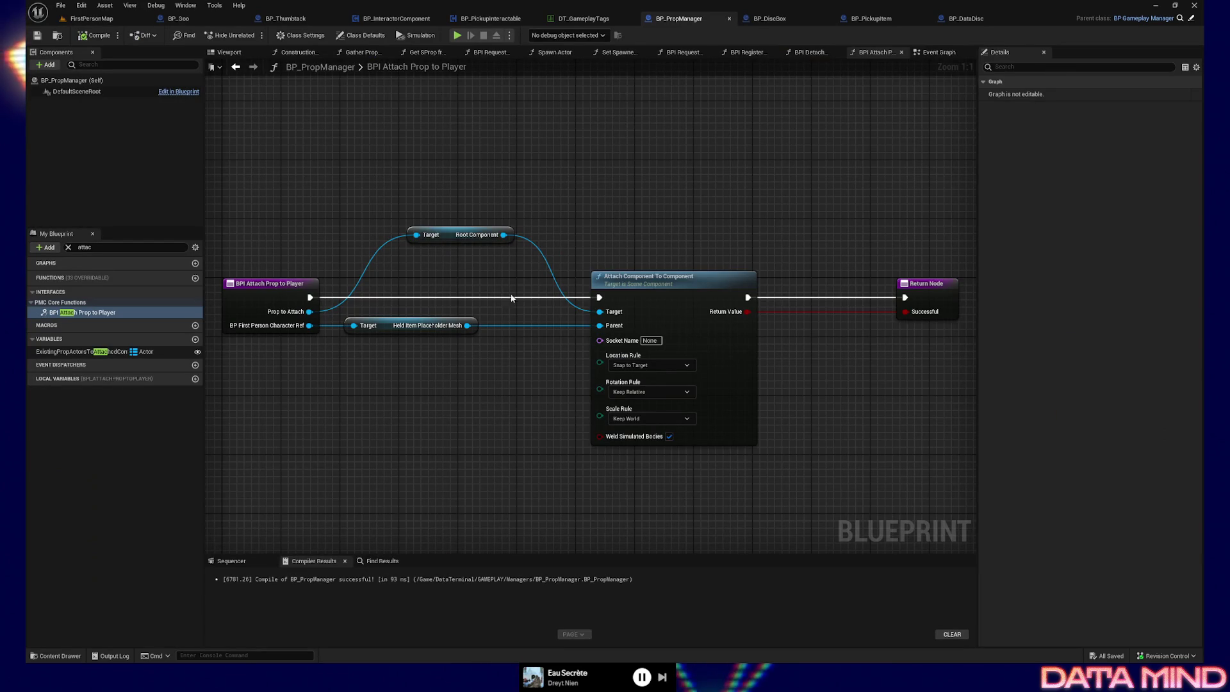
mouse_move(508, 208)
mouse_down()
mouse_move(611, 186)
mouse_move(566, 259)
mouse_up()
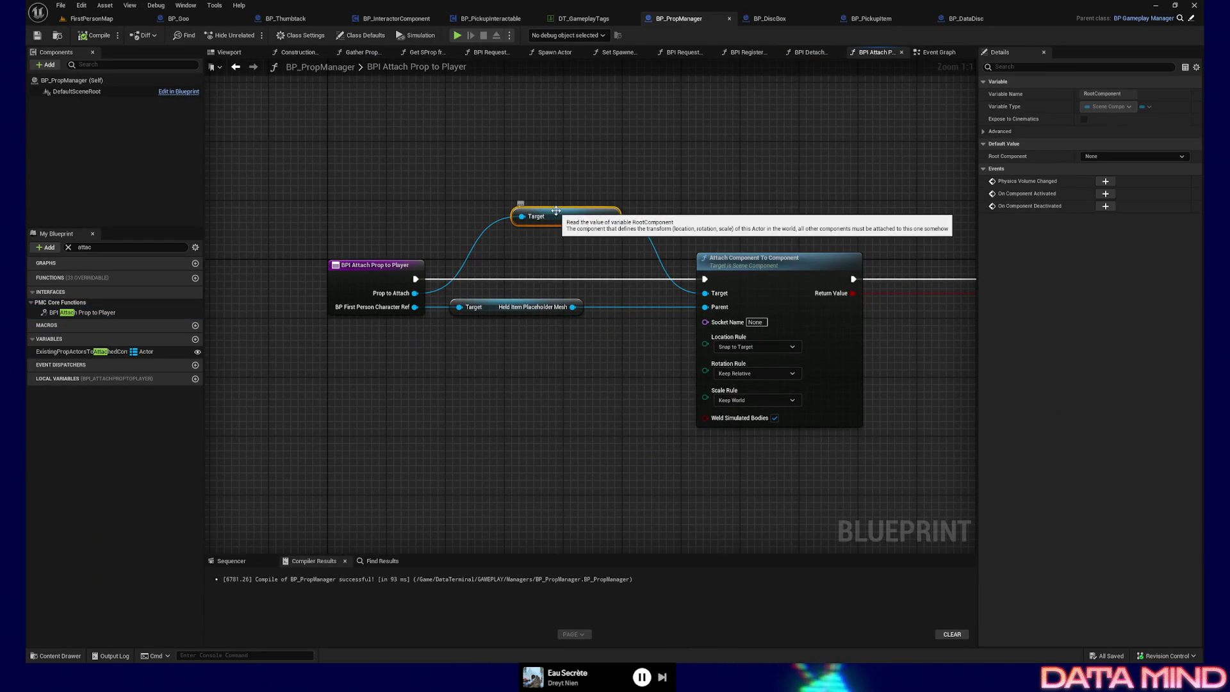
mouse_move(556, 210)
mouse_down()
mouse_move(519, 284)
mouse_move(460, 245)
mouse_move(593, 333)
mouse_move(528, 162)
mouse_up()
click(739, 267)
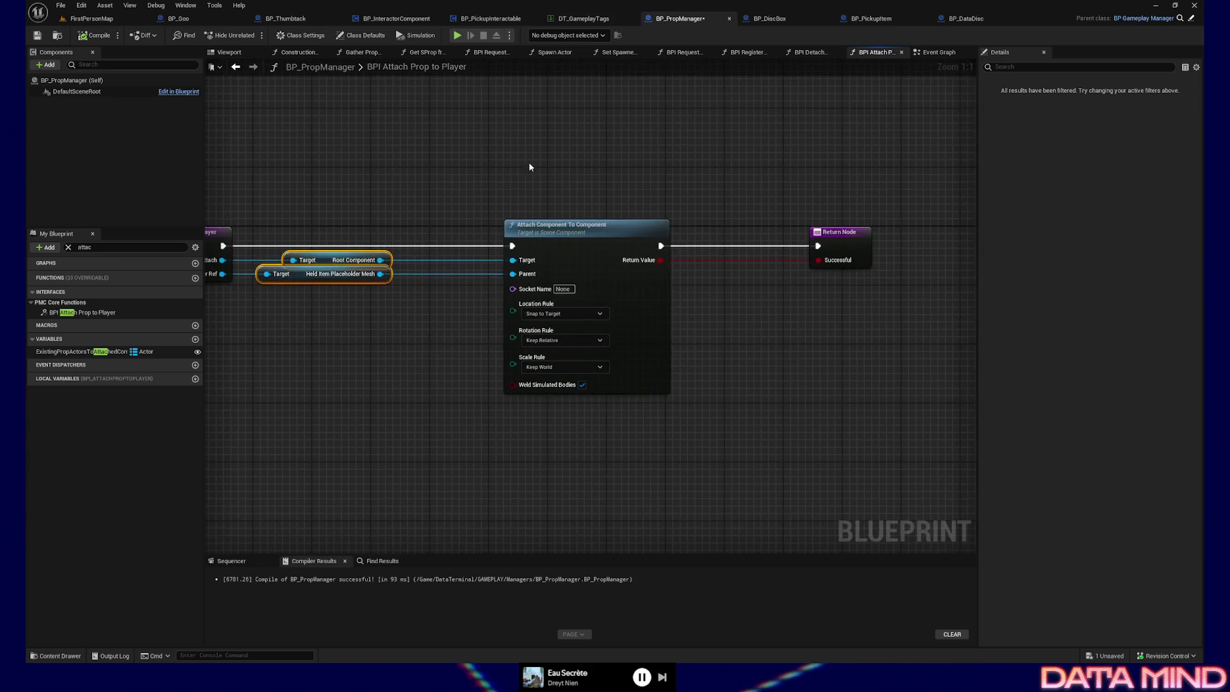
drag(566, 295, 689, 296)
mouse_move(756, 185)
mouse_down()
mouse_move(789, 279)
mouse_move(854, 328)
mouse_up()
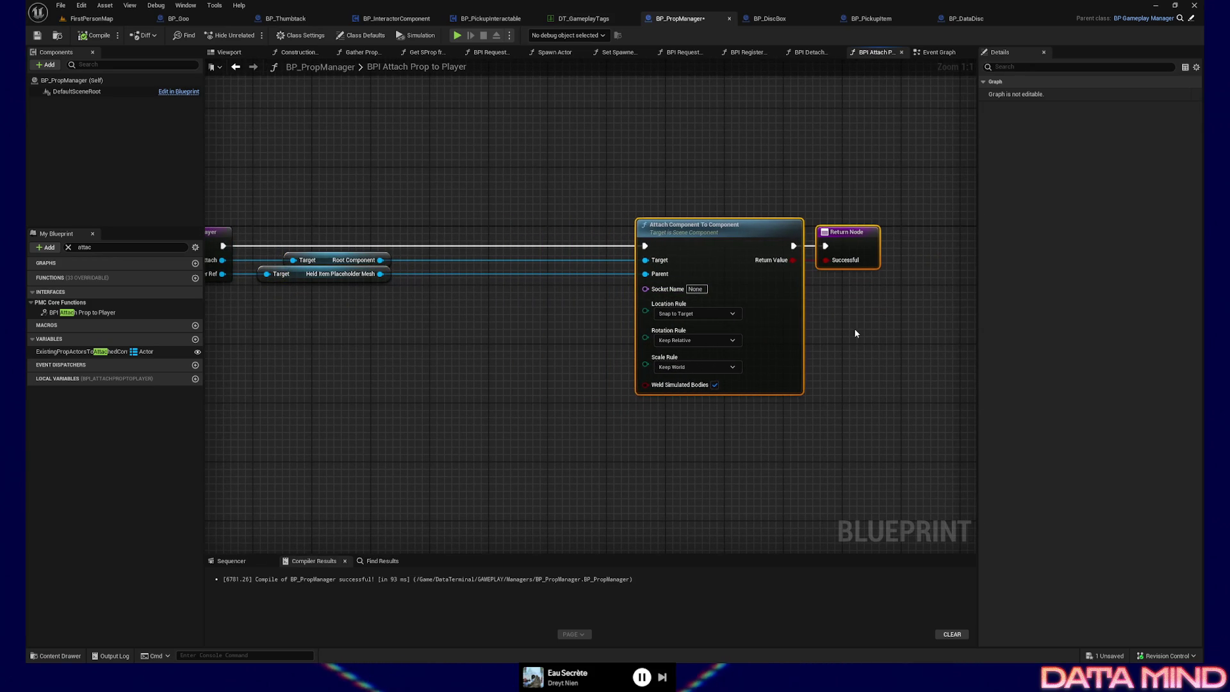
key(f)
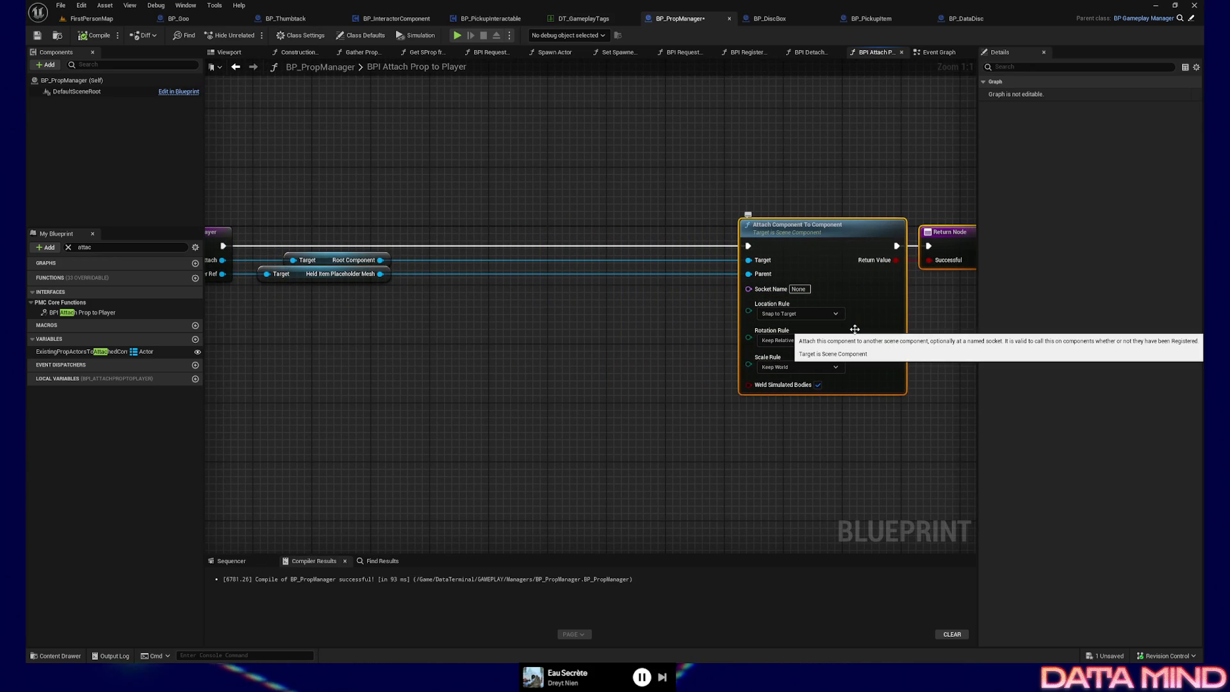
drag(855, 328, 883, 328)
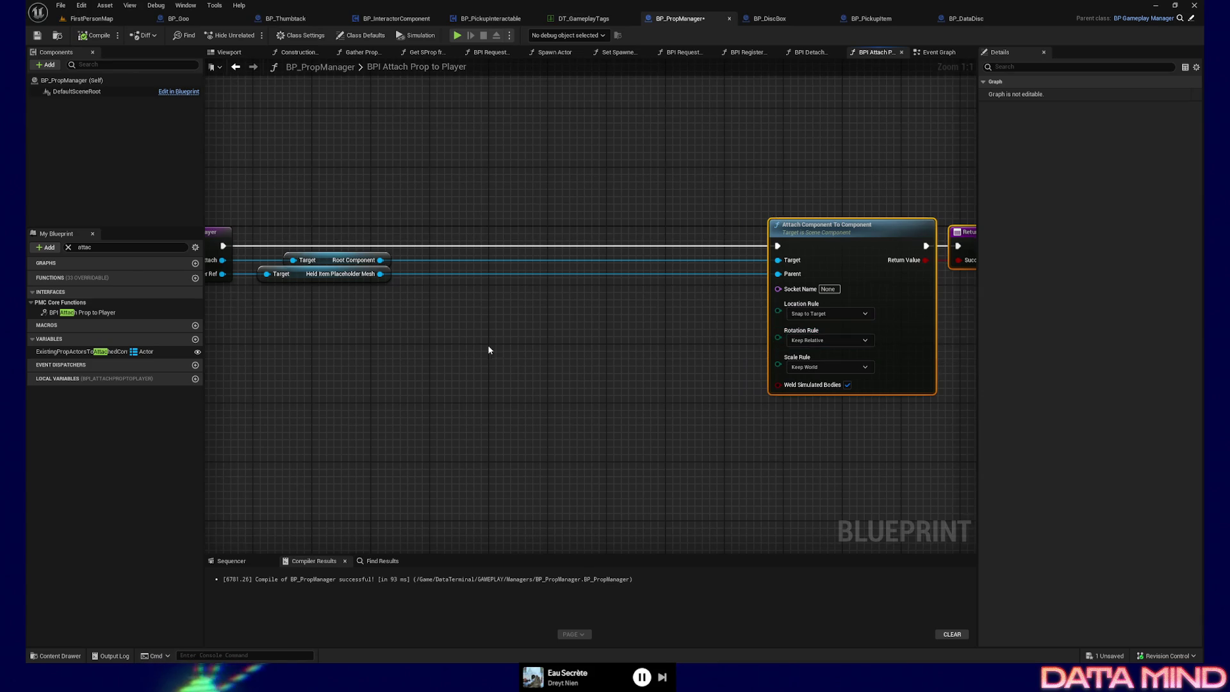
mouse_move(489, 350)
mouse_down()
mouse_move(378, 350)
mouse_move(354, 395)
mouse_move(281, 415)
mouse_up()
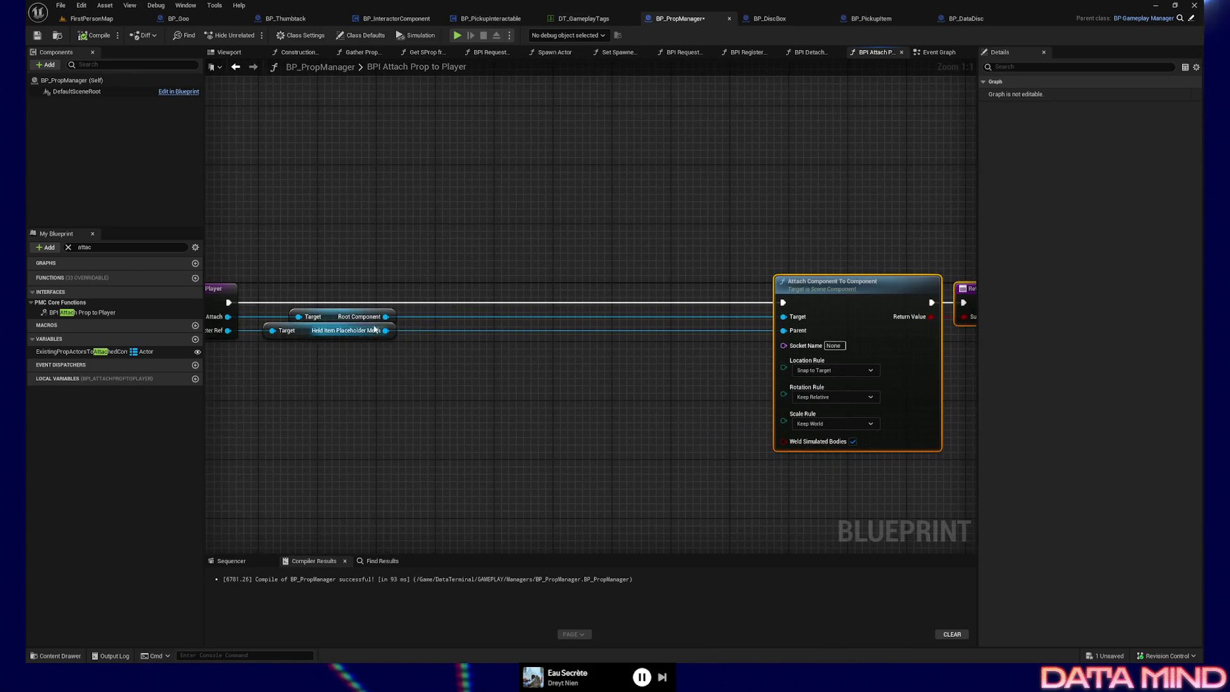
Search for a set physics node from Root Component, then cancel without adding anything
drag(385, 317, 433, 274)
text(set)
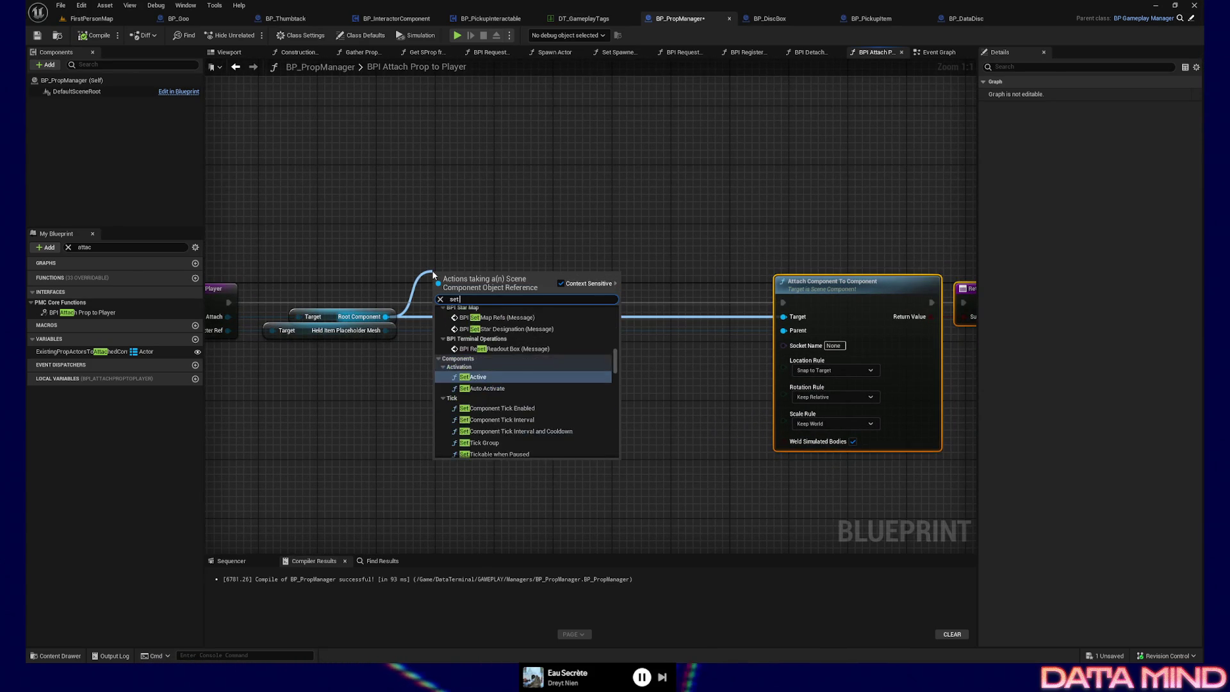
text( simu)
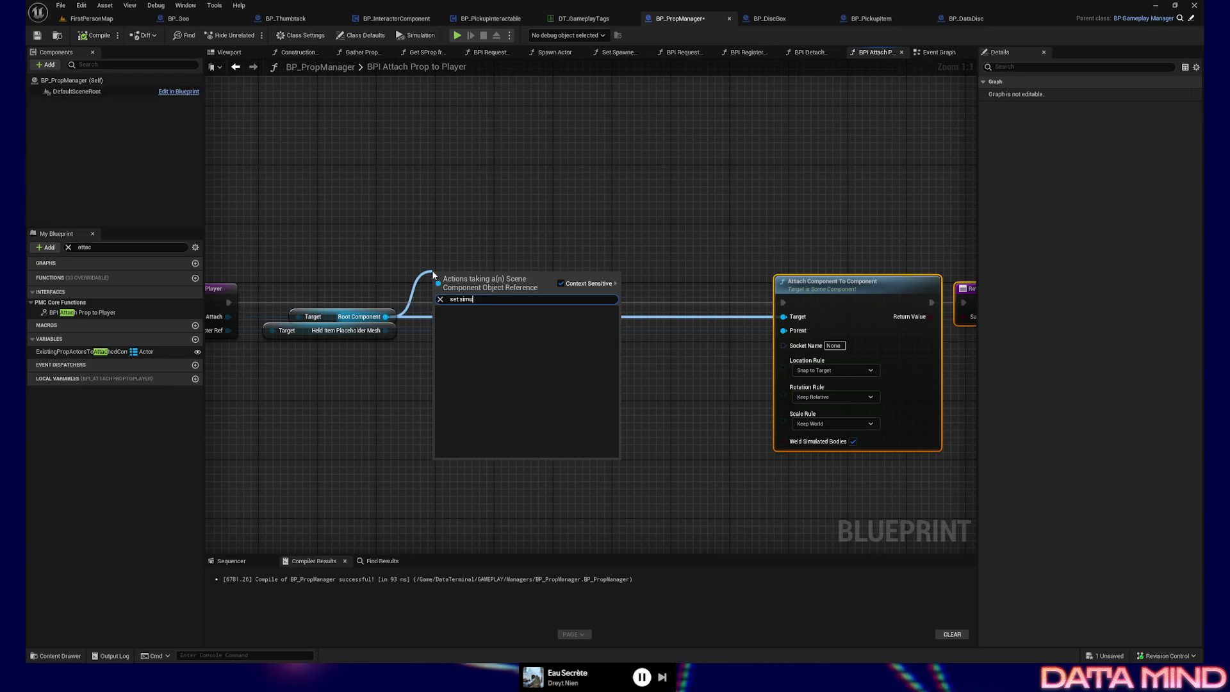
key(BackSpace)
key(BackSpace)
key(BackSpace)
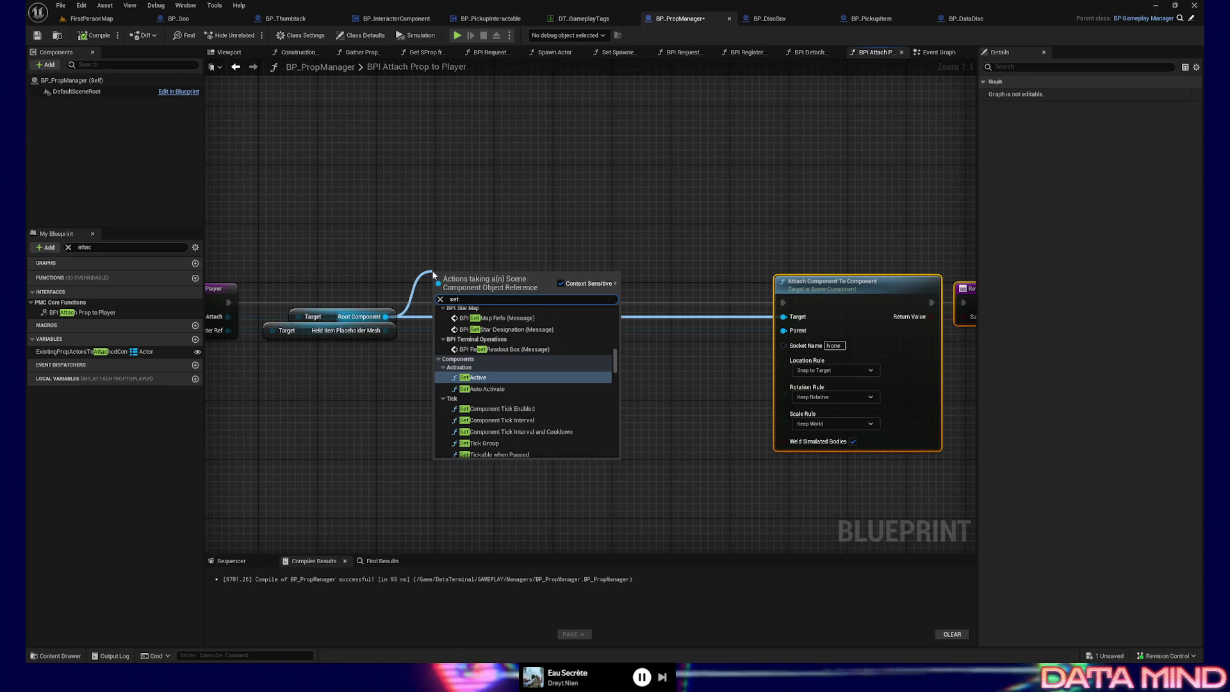
text( physi)
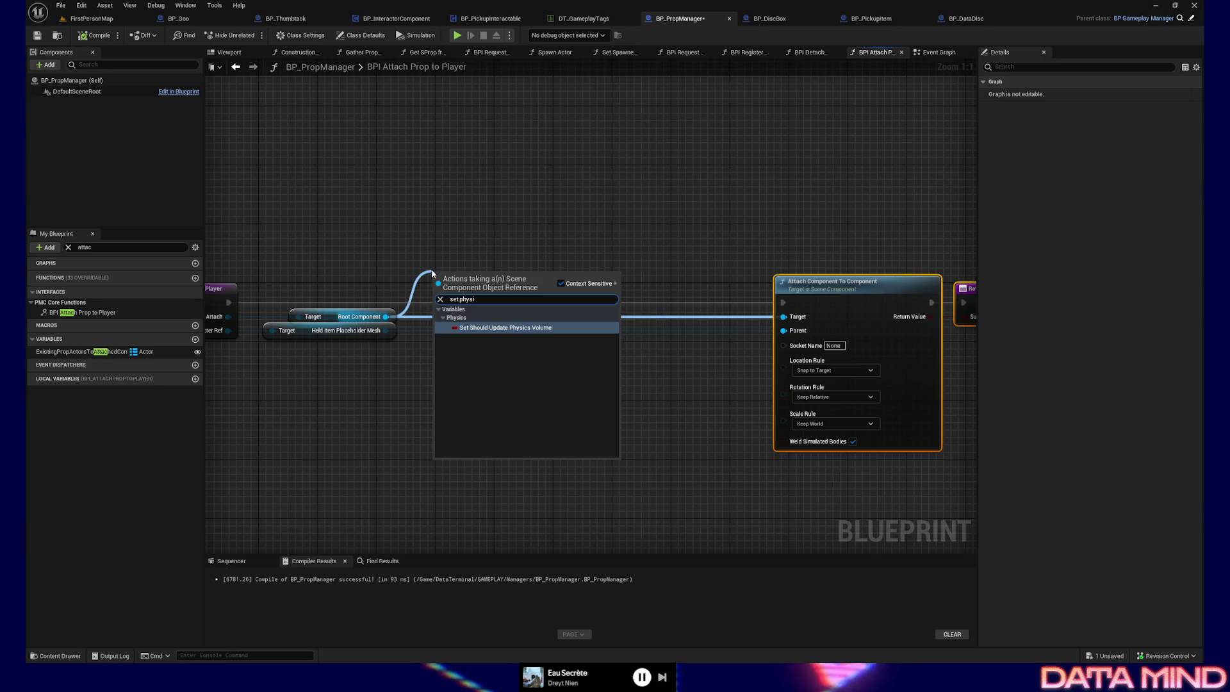
click(402, 238)
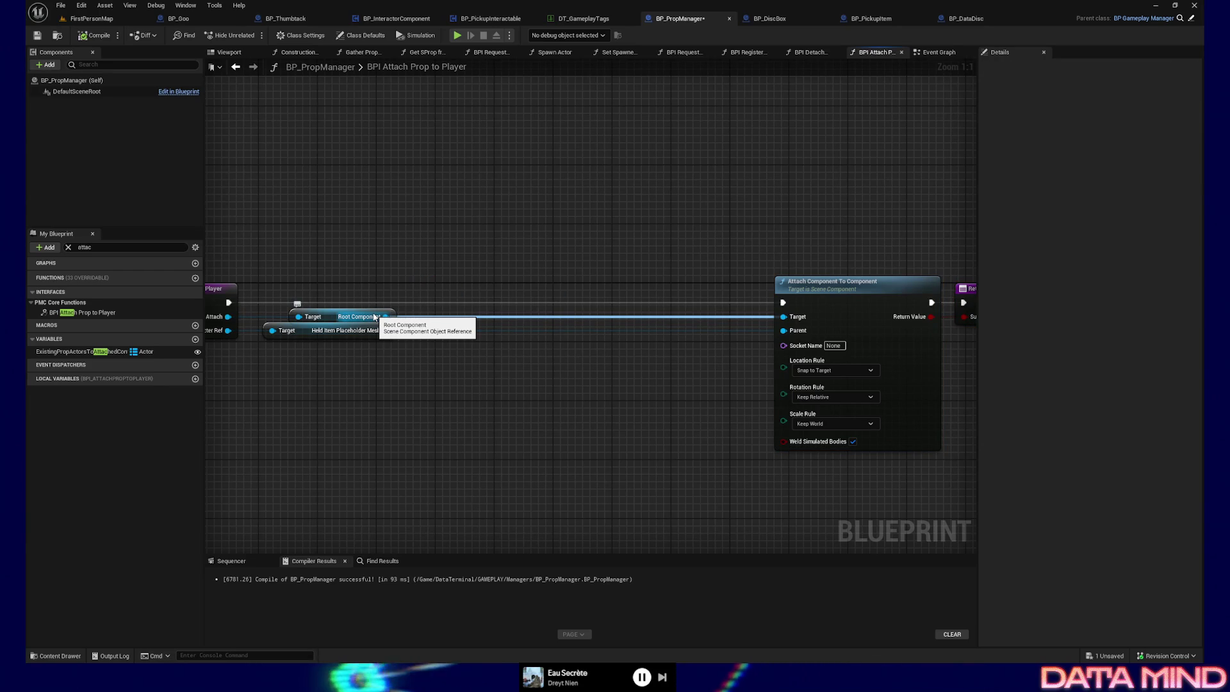
mouse_move(375, 316)
mouse_down()
mouse_move(329, 392)
mouse_move(344, 355)
mouse_up()
drag(286, 322, 374, 398)
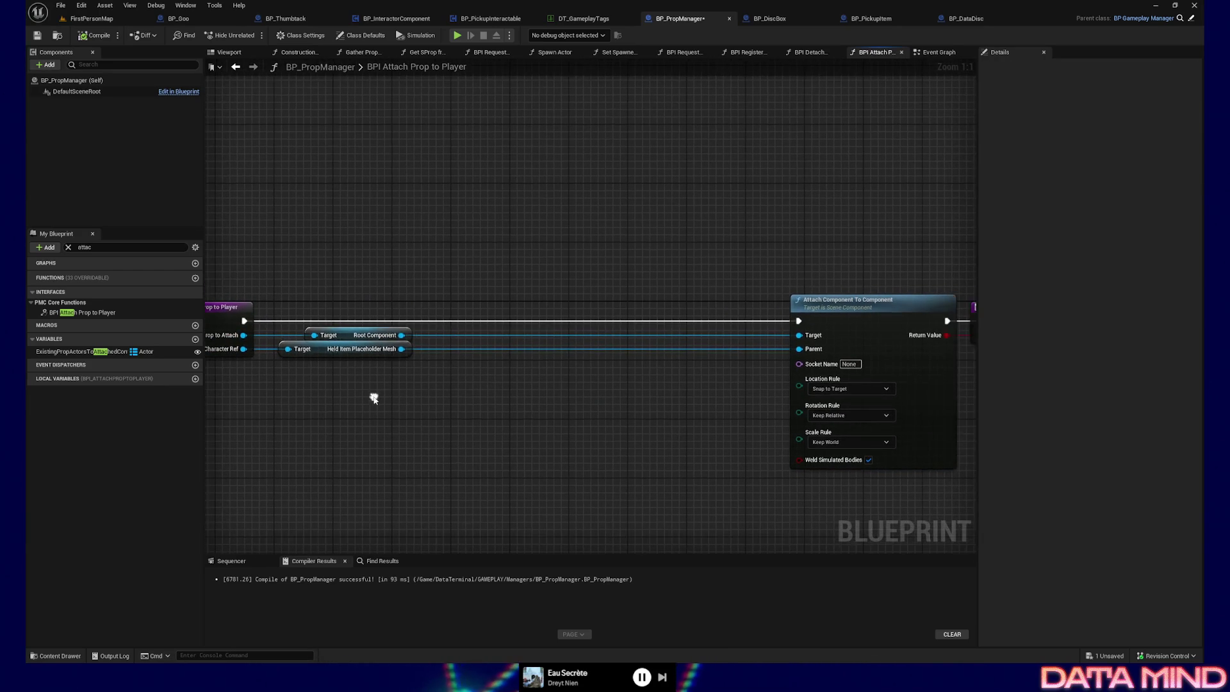
drag(401, 334, 434, 293)
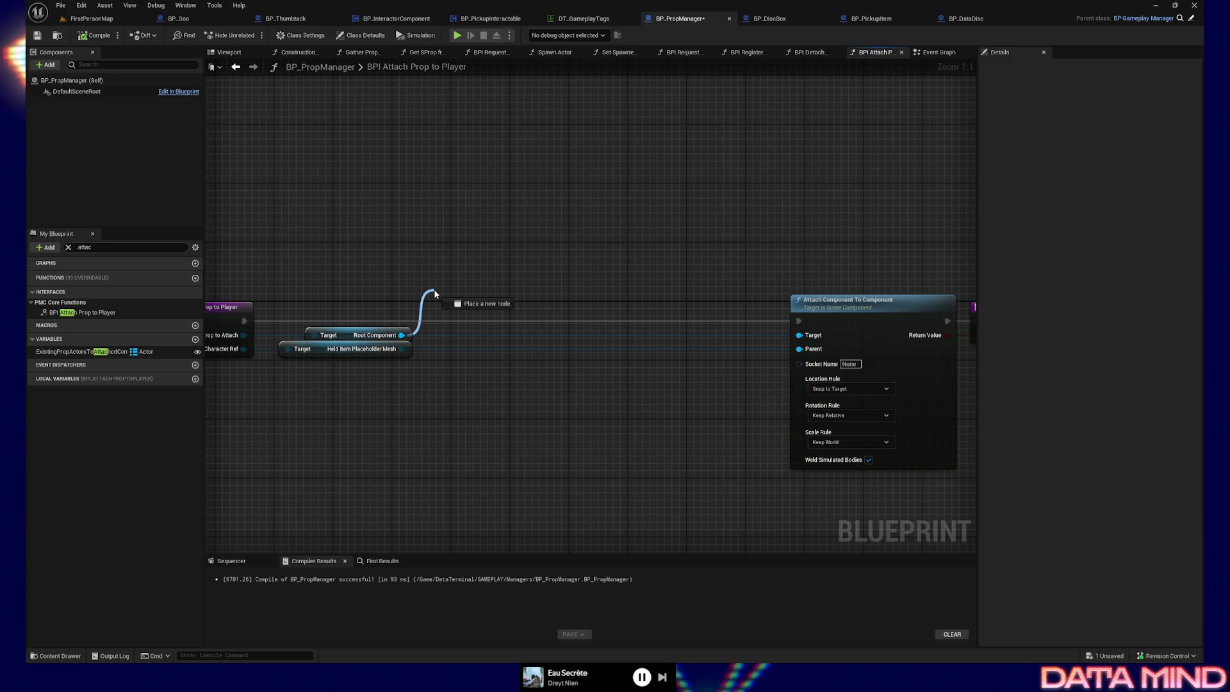
key(Escape)
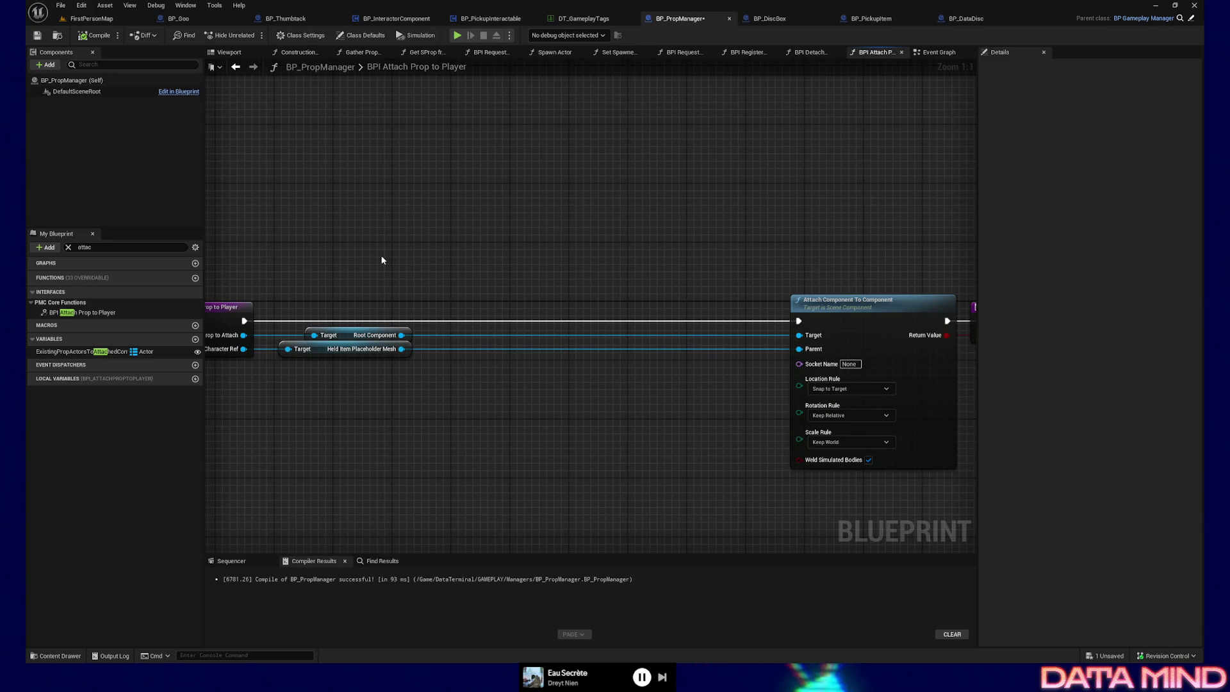
Select the Root Component node, then switch to the BP_PickupItem blueprint
drag(459, 224, 505, 191)
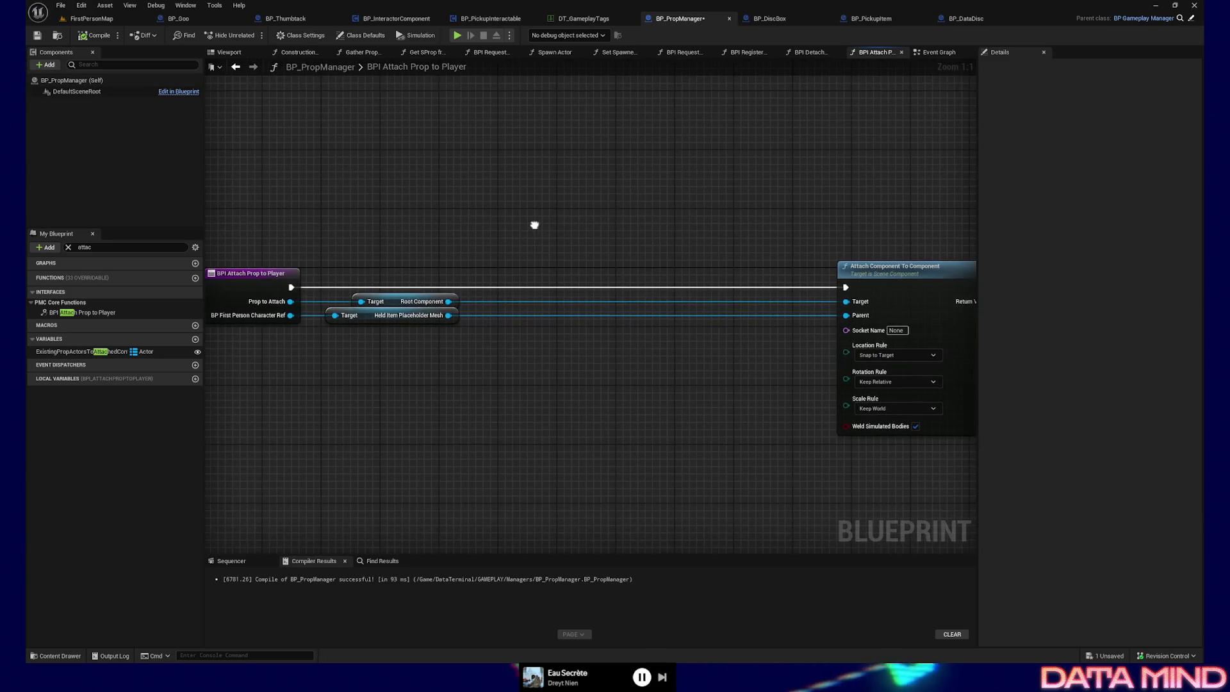
mouse_move(338, 269)
mouse_down()
mouse_move(363, 244)
mouse_move(470, 242)
mouse_up()
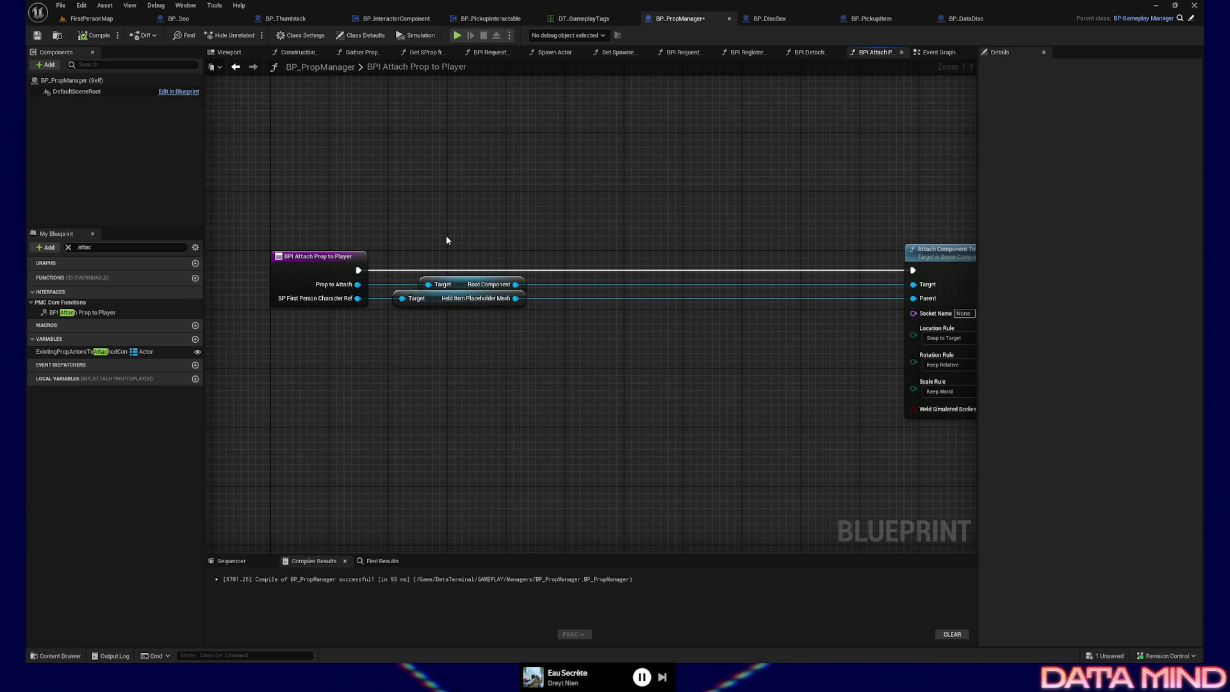
click(477, 284)
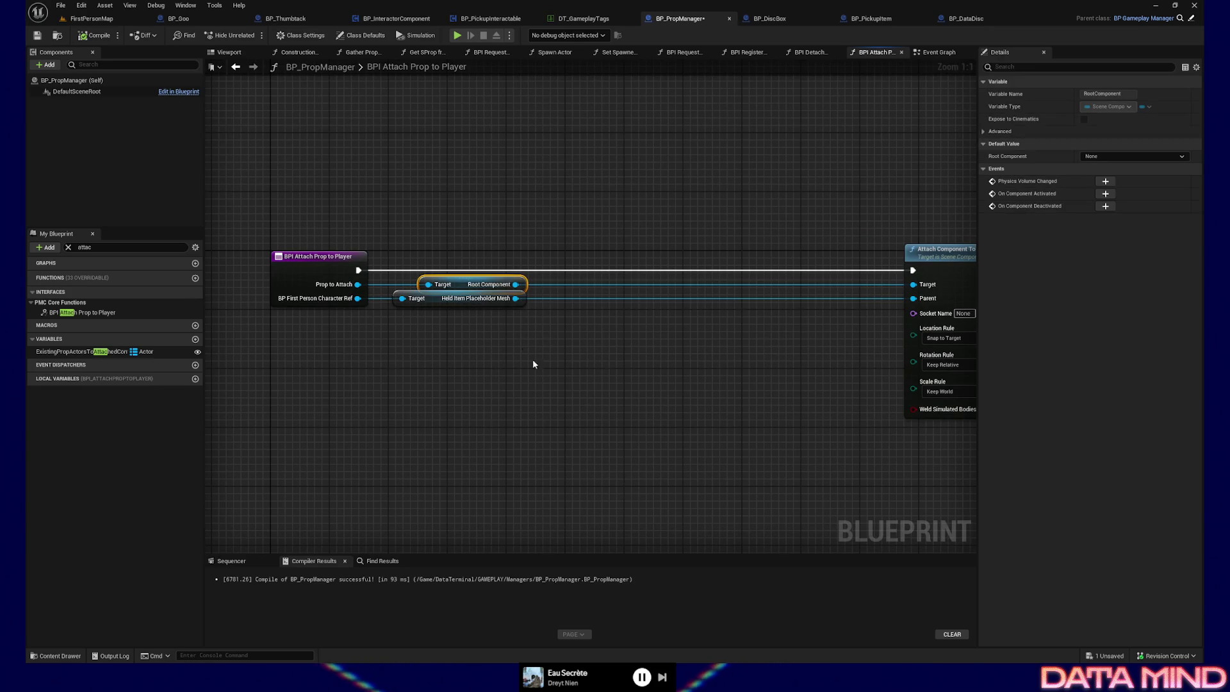
mouse_move(532, 359)
mouse_down()
mouse_move(465, 390)
mouse_move(517, 381)
mouse_up()
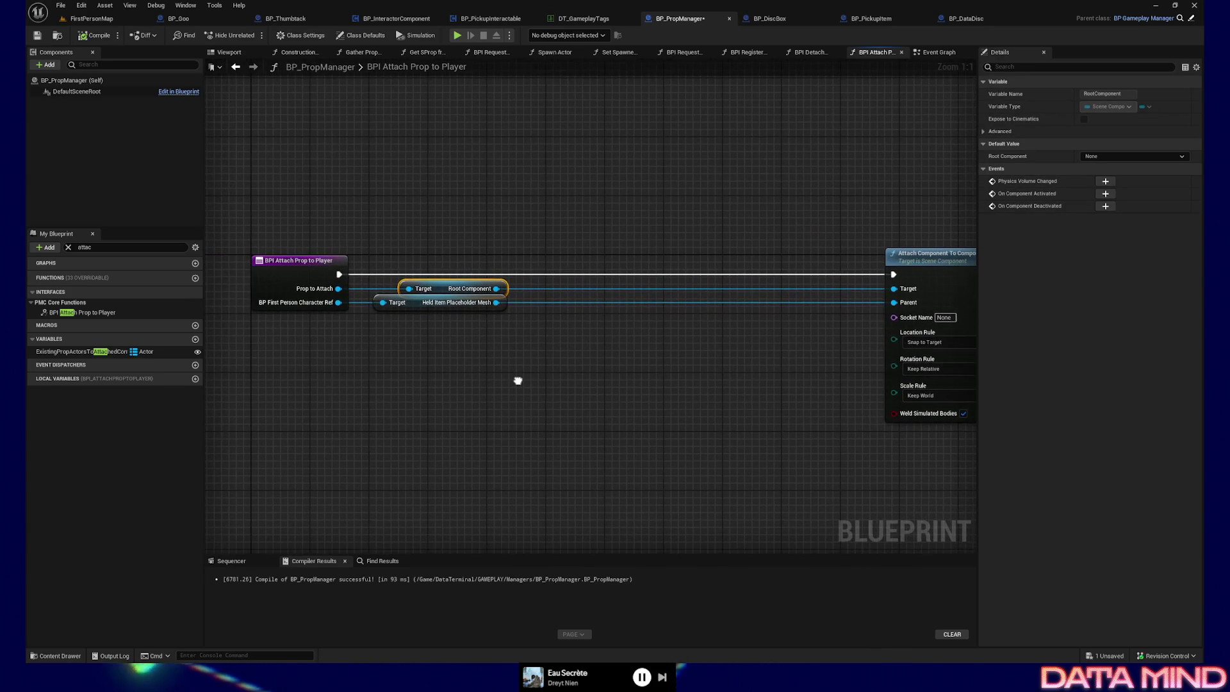
click(871, 19)
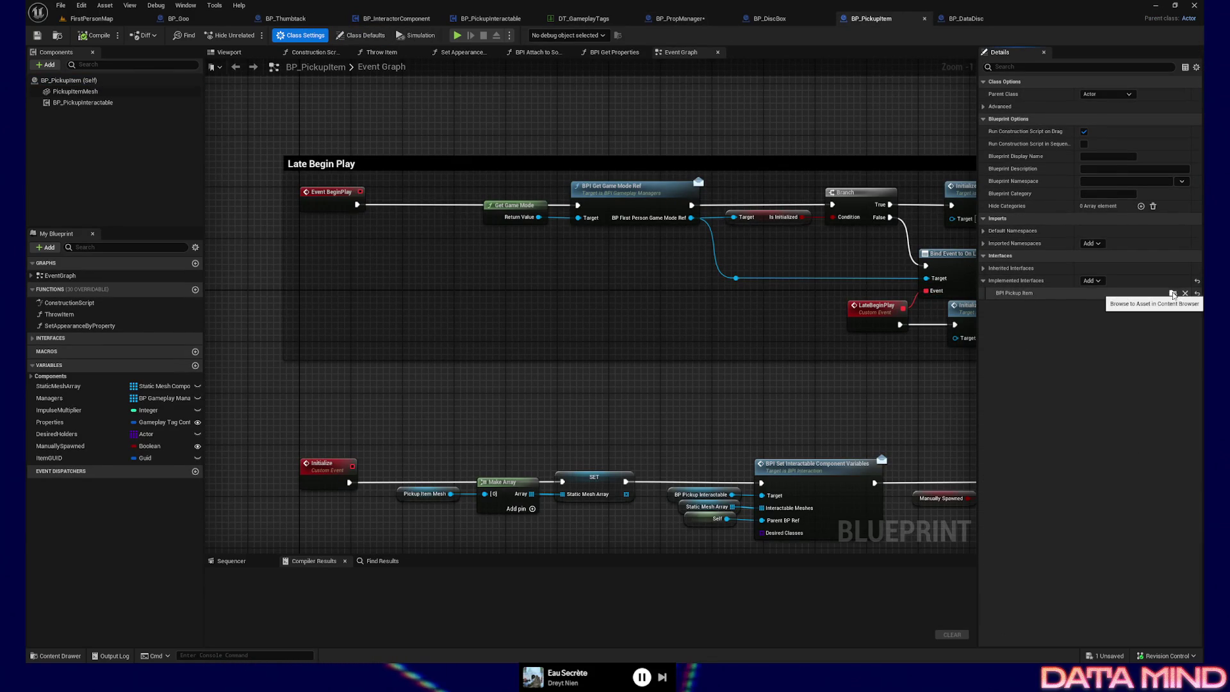
Open BPI_PickupItem and add a new function named BPI_GetRootMeshComponent
double_click(1155, 294)
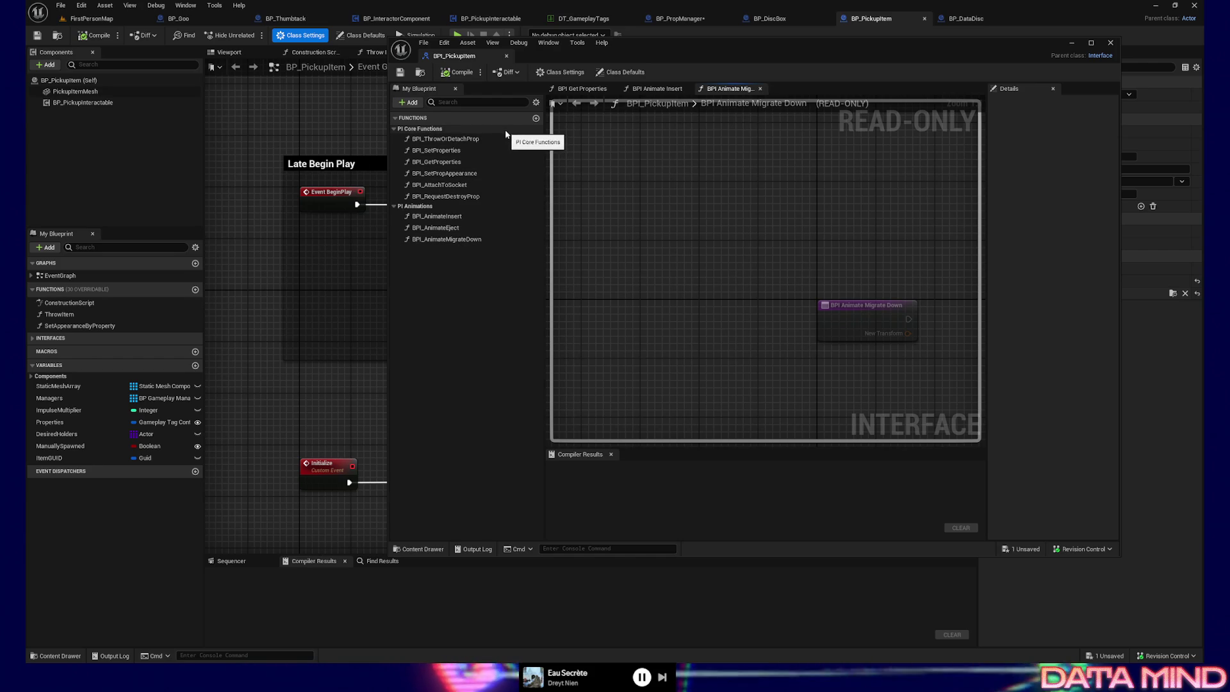
click(536, 118)
text(BP)
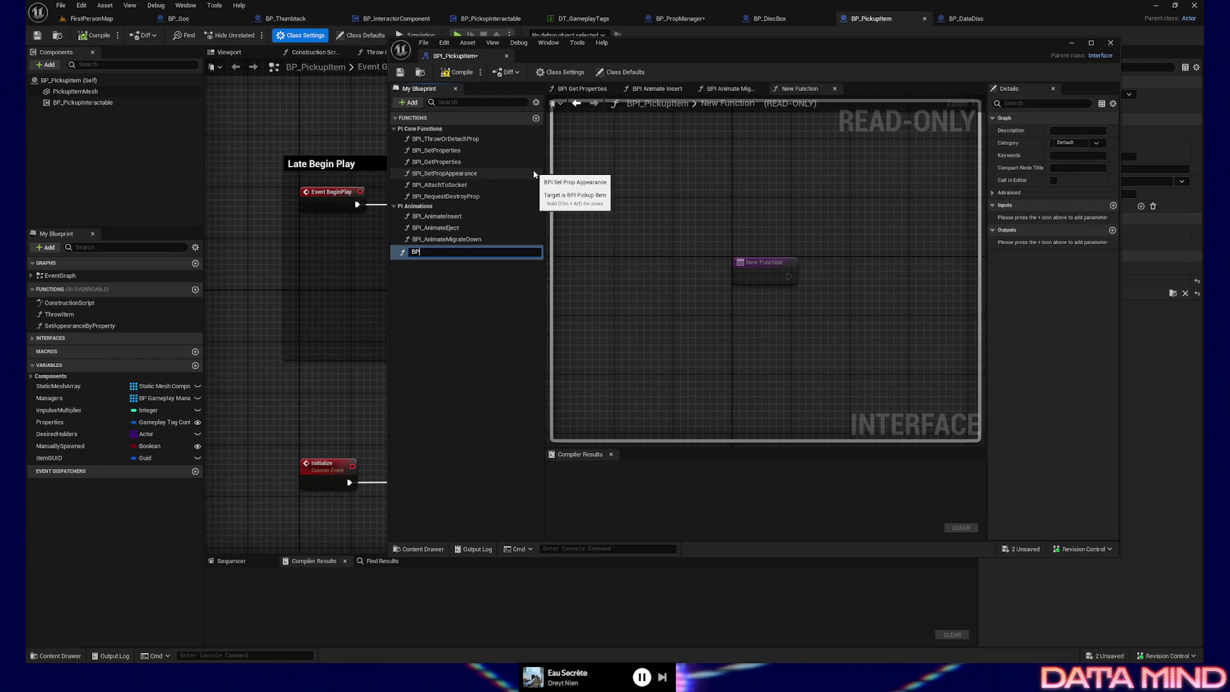
text(I_GetRootMe)
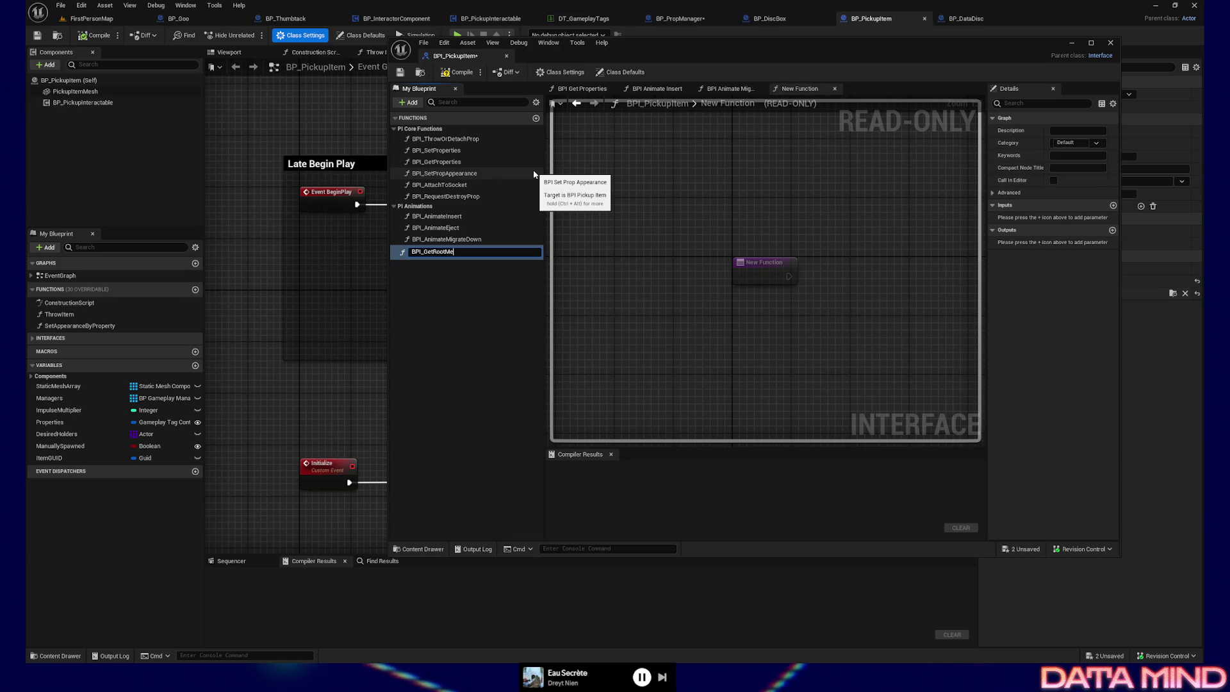
text(t)
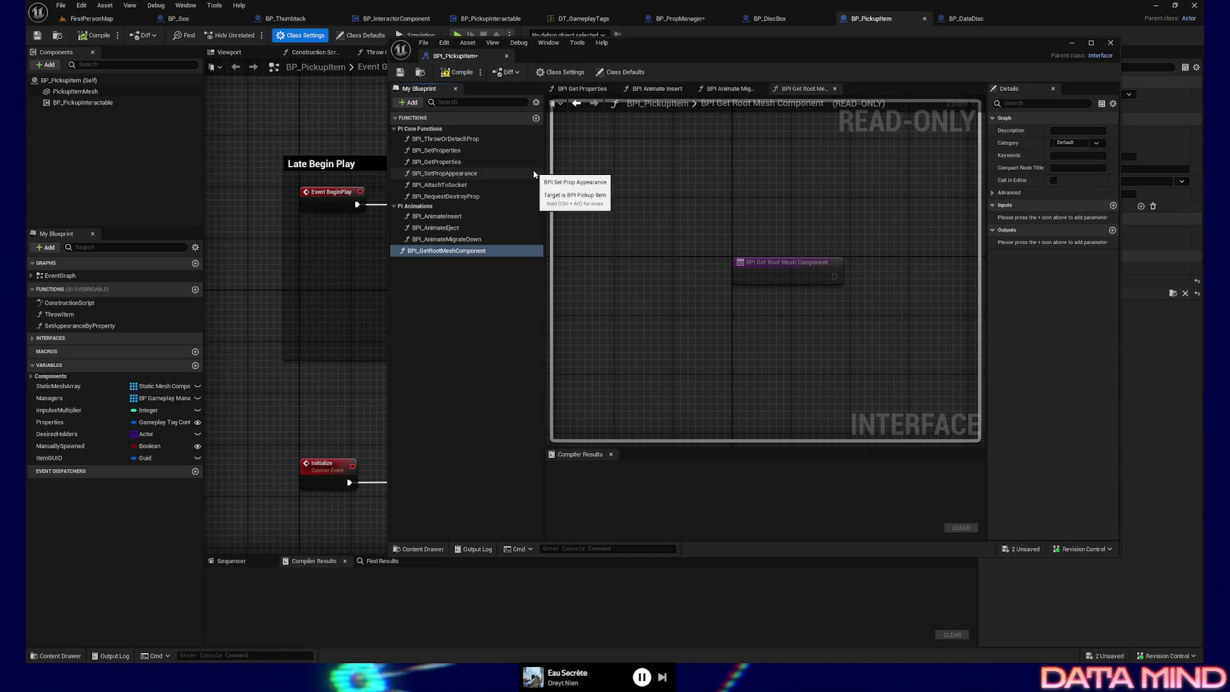
key(Return)
Give BPI_GetRootMeshComponent an output RootStaticMesh of type Static Mesh Component reference
click(1112, 230)
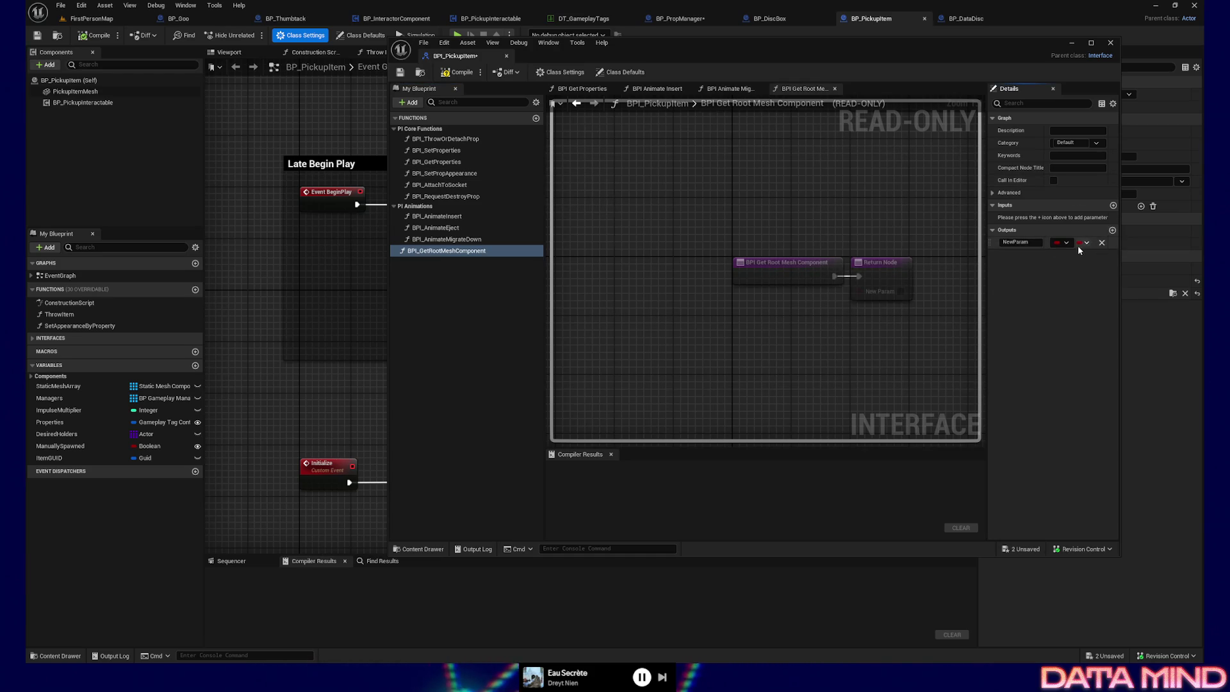
click(1061, 243)
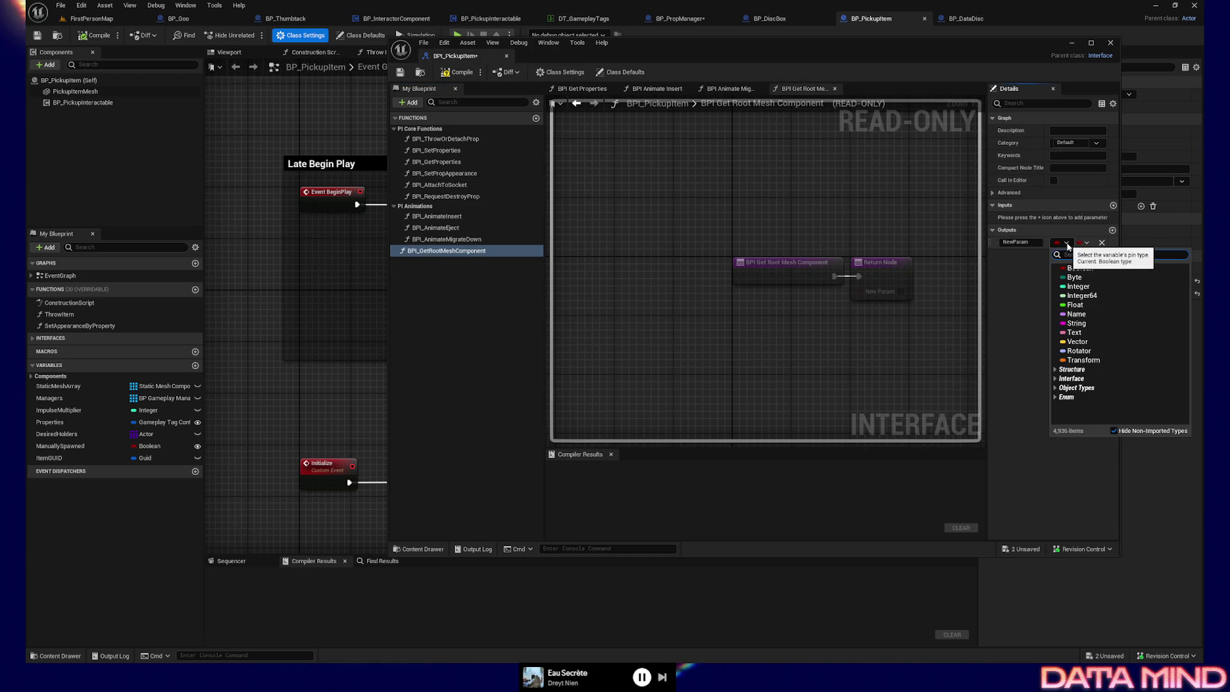
text(static mesh component)
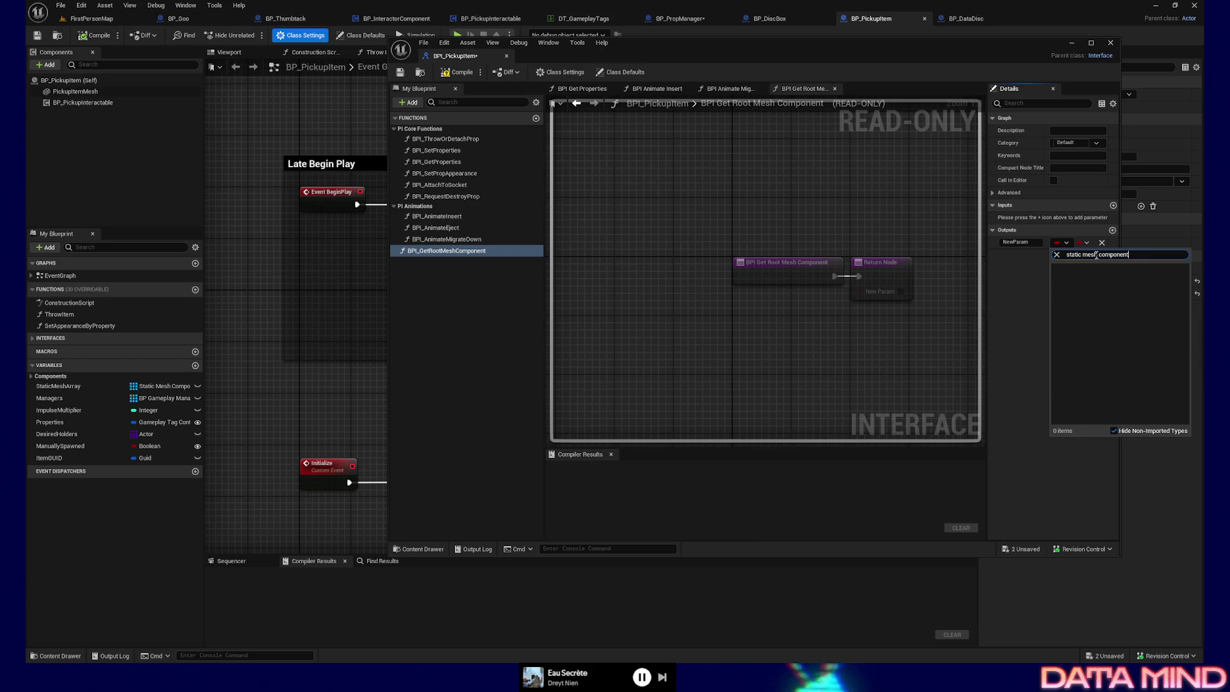
mouse_move(1110, 369)
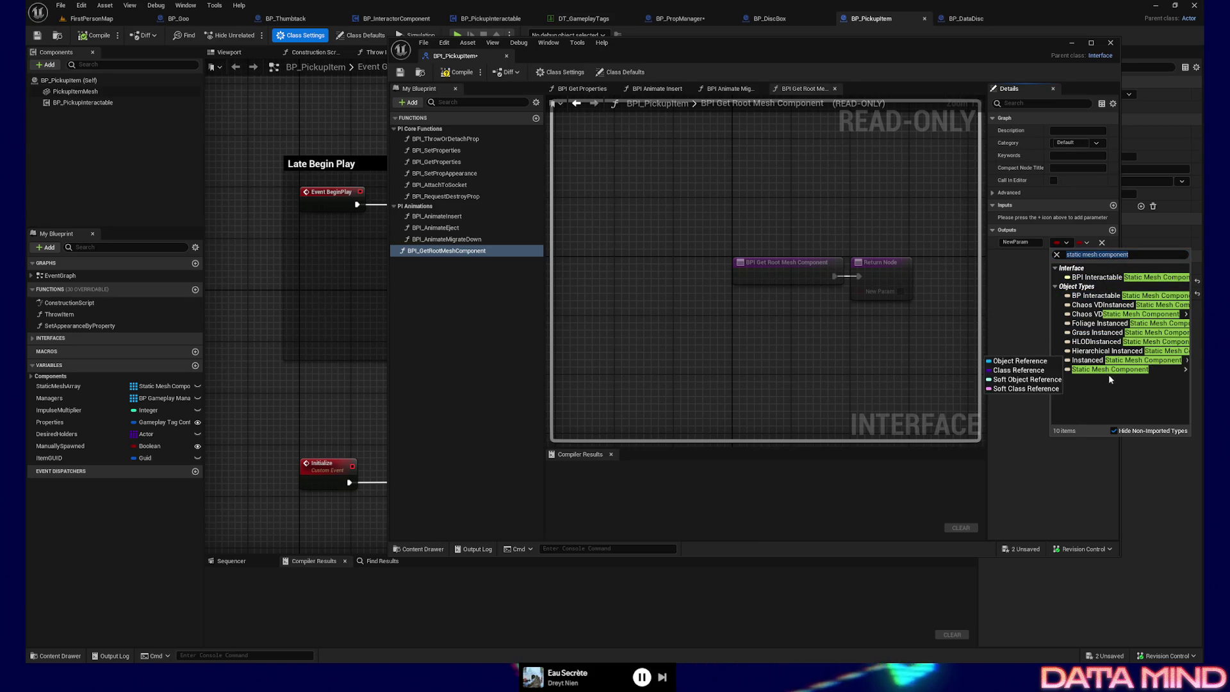
click(1038, 364)
click(1038, 243)
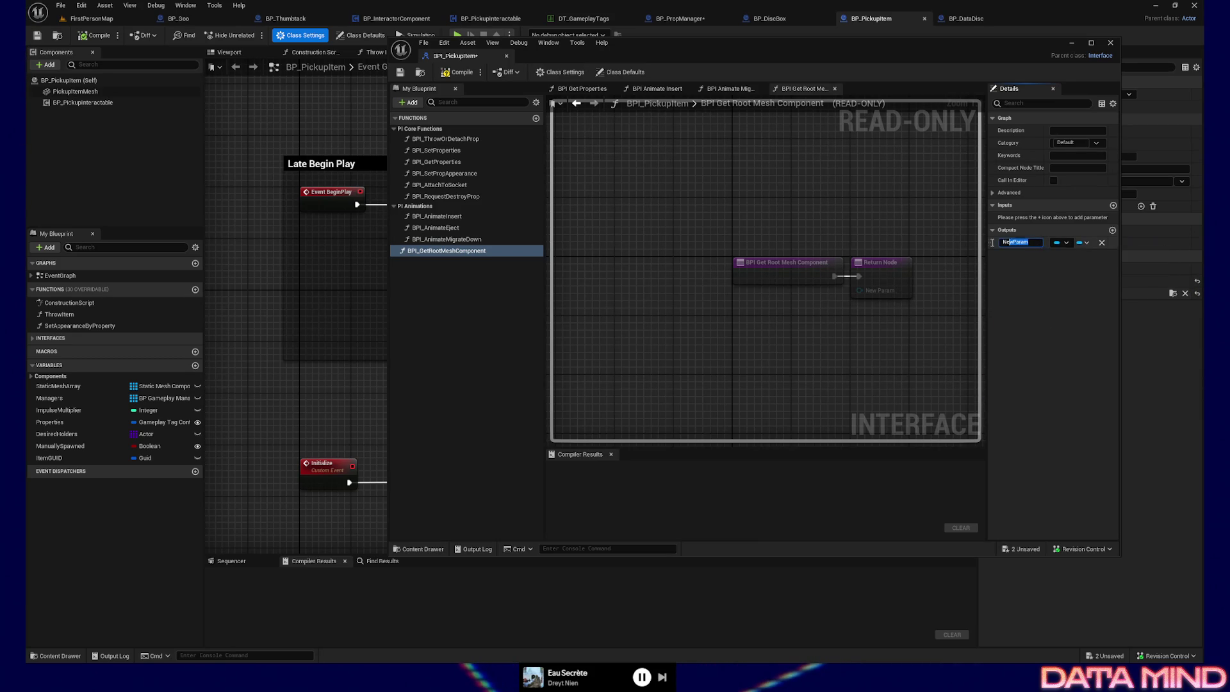
text(RootStatic)
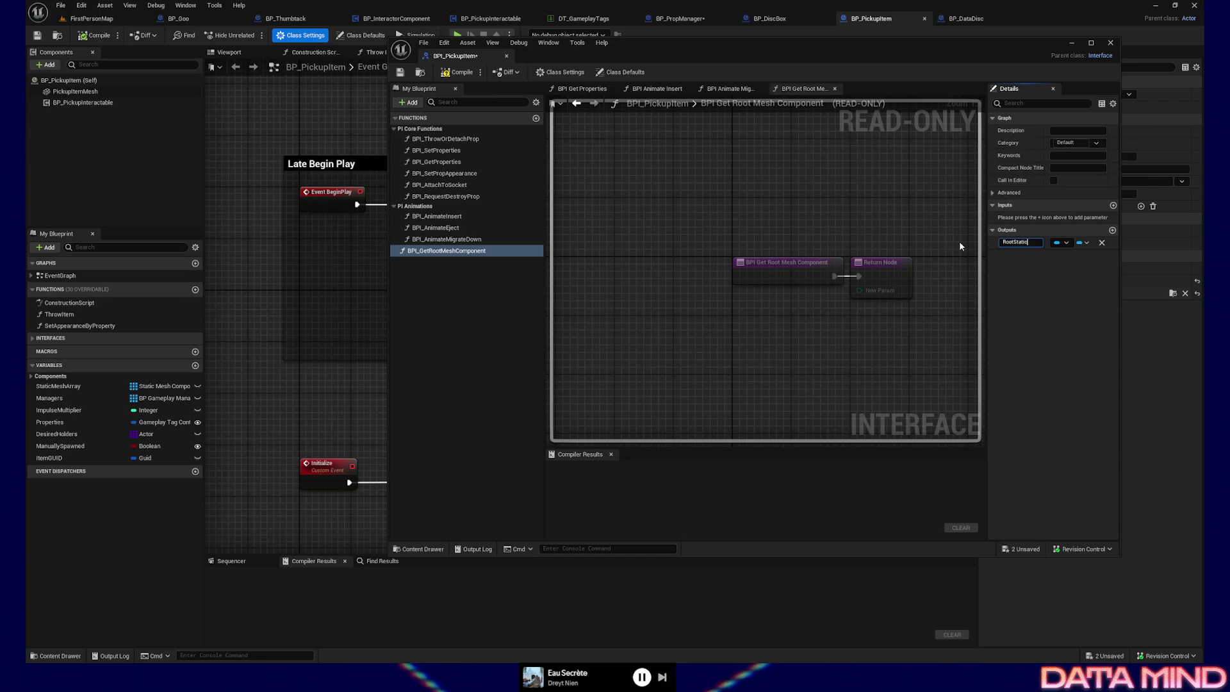
text(Mesh)
key(Return)
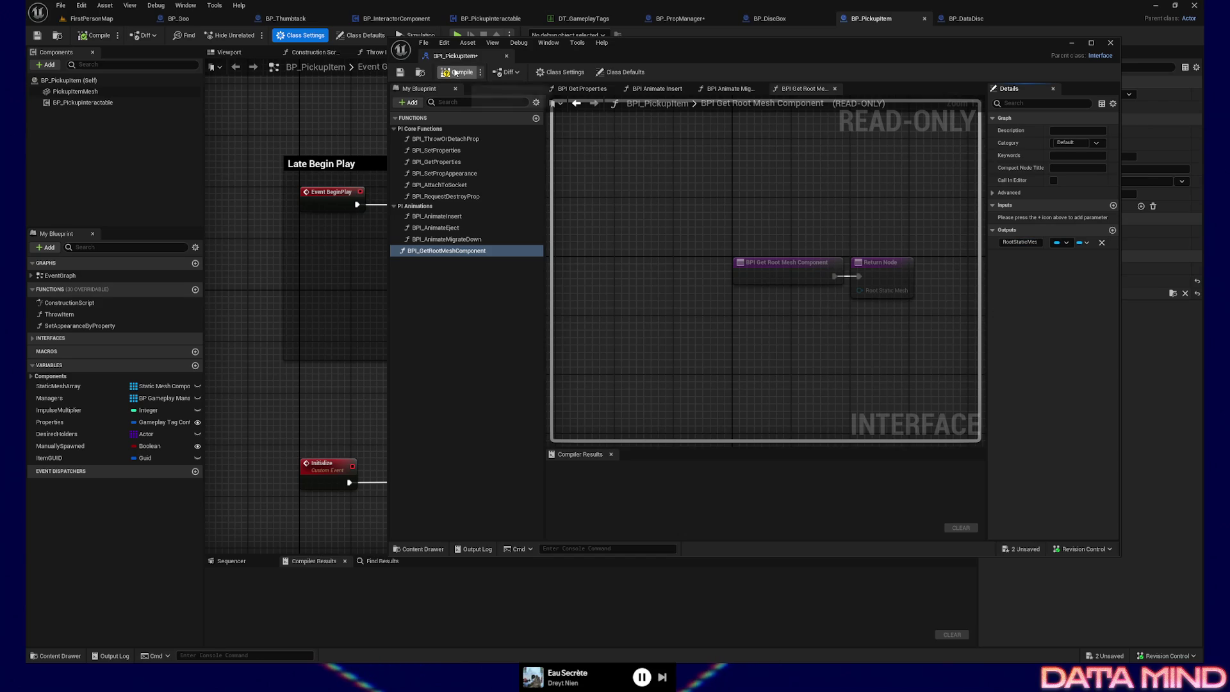
Move BPI_GetRootMeshComponent into PI Core Functions, then compile and save the interface
click(458, 72)
click(400, 73)
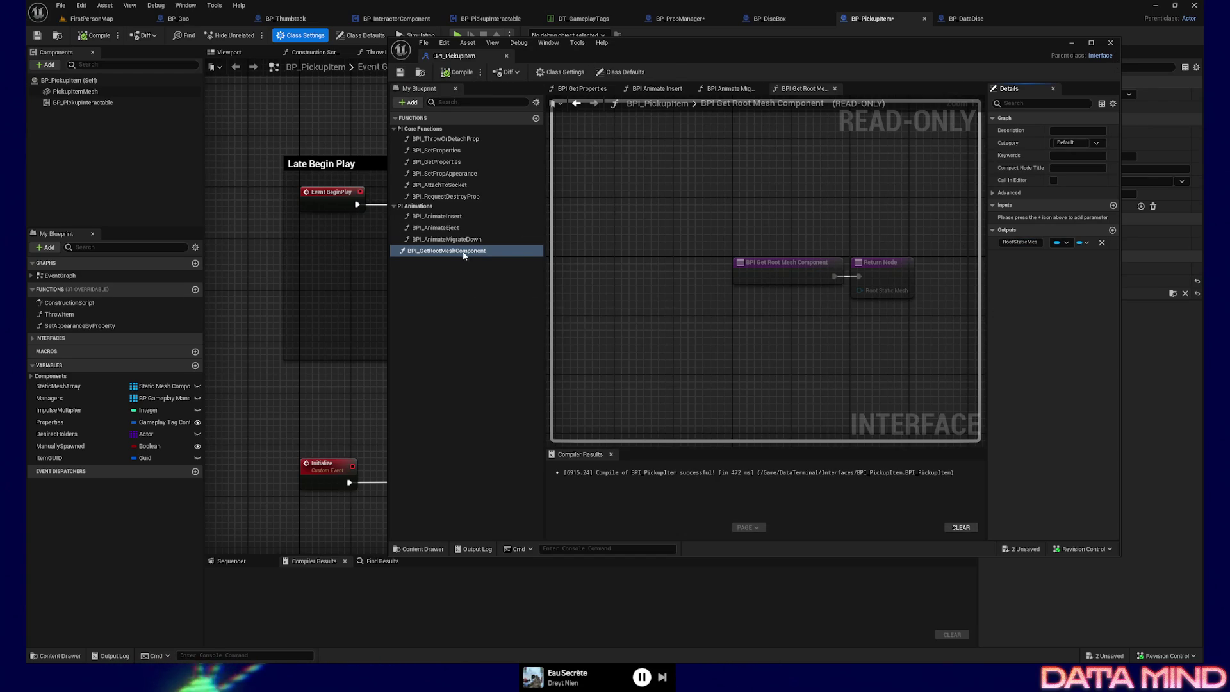
drag(464, 254, 418, 130)
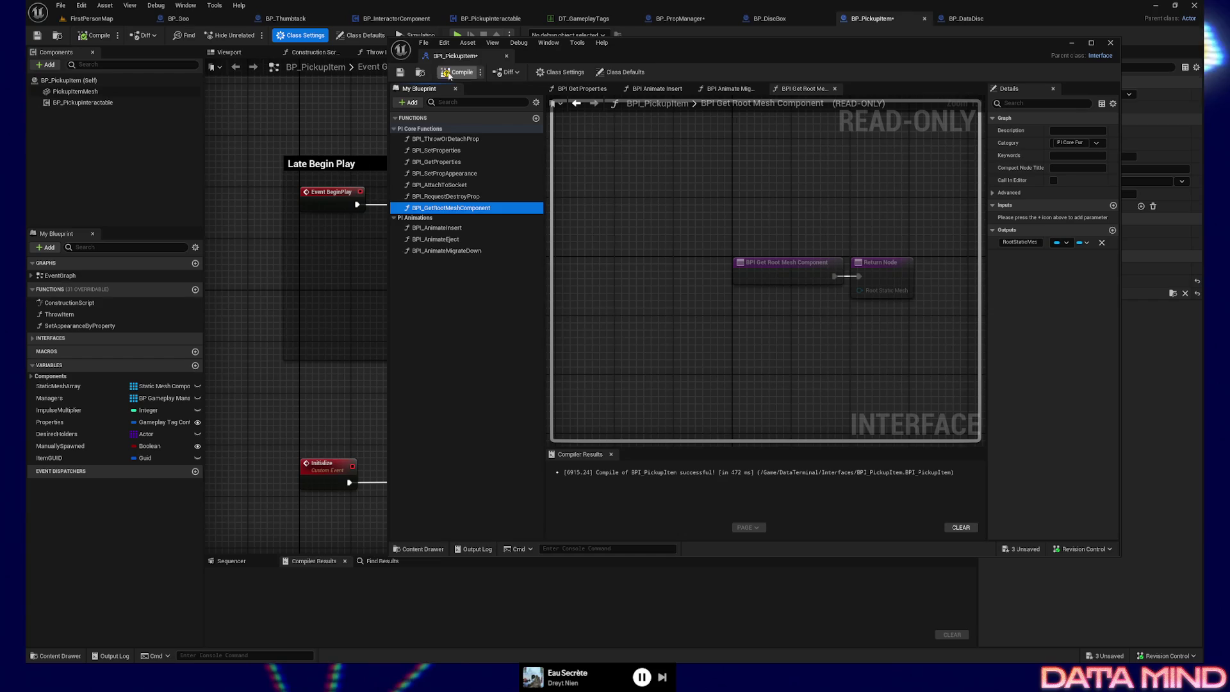
click(456, 73)
click(400, 73)
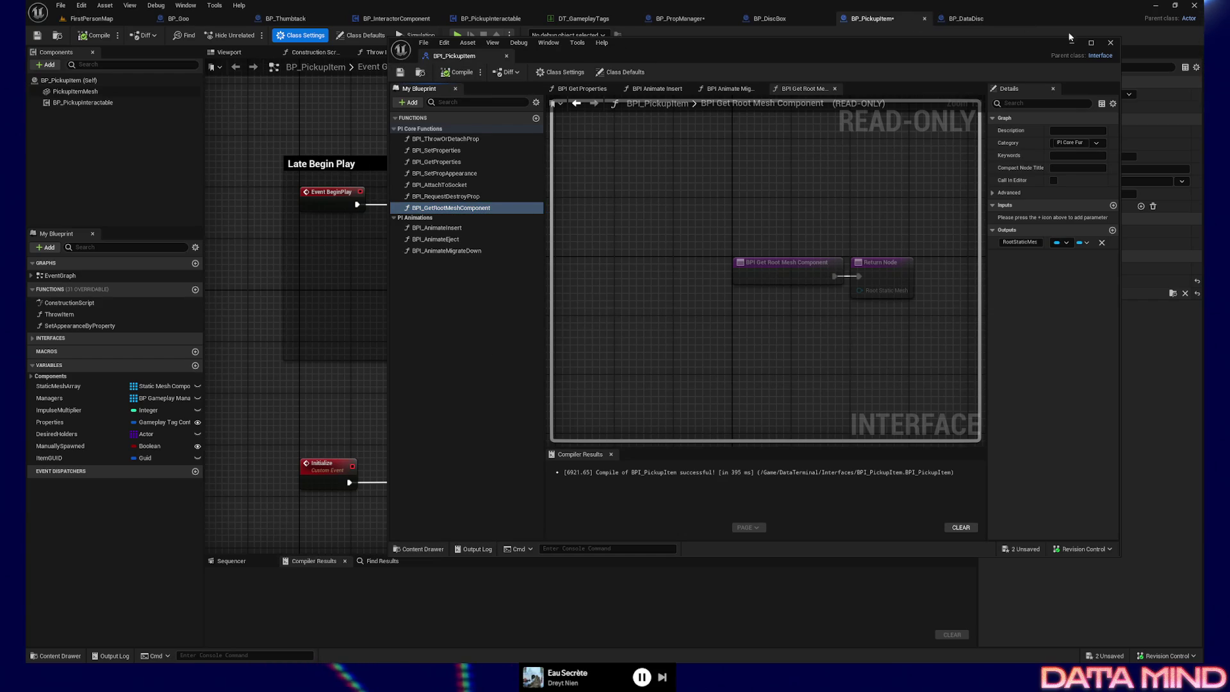
Implement BPI Get Root Mesh Component in BP_PickupItem to return PickupItemMesh as Root Static Mesh, then compile and save
click(1111, 43)
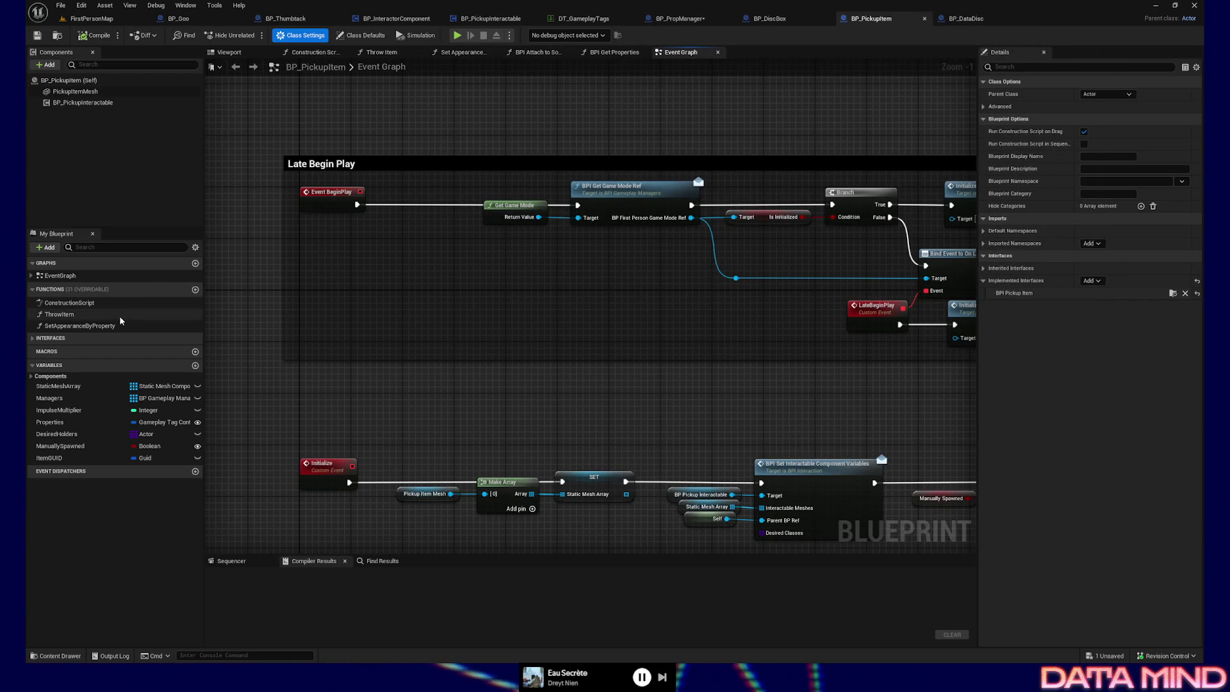
click(61, 338)
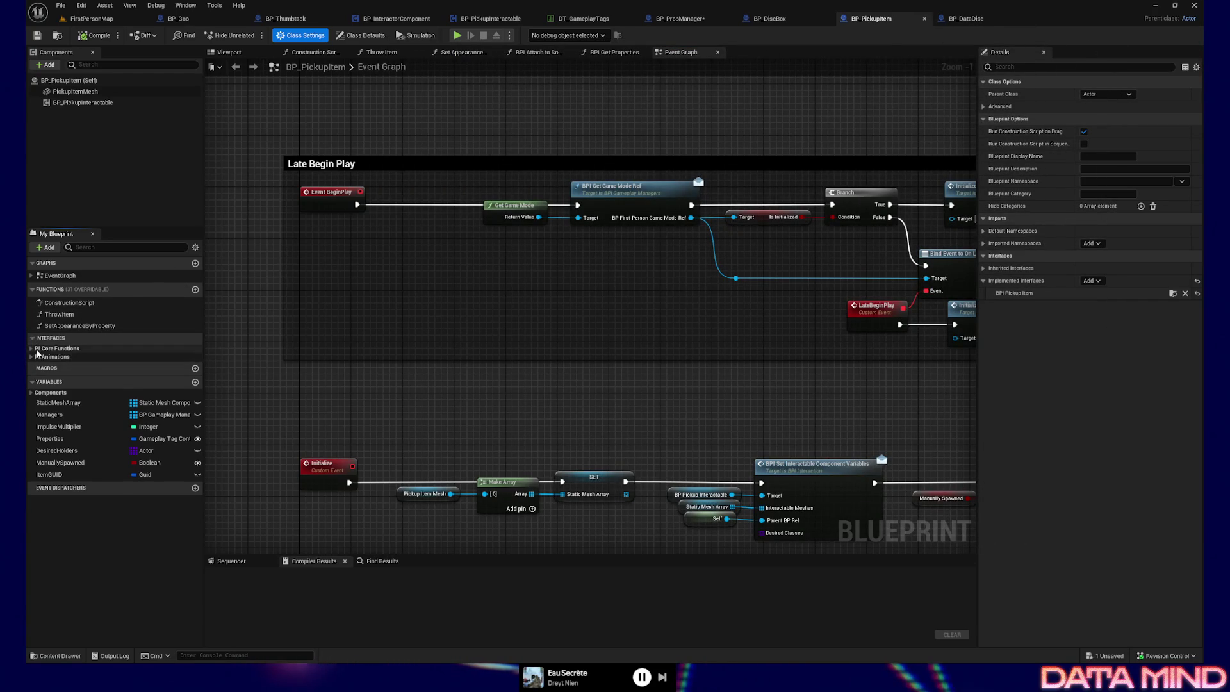
click(58, 349)
double_click(44, 353)
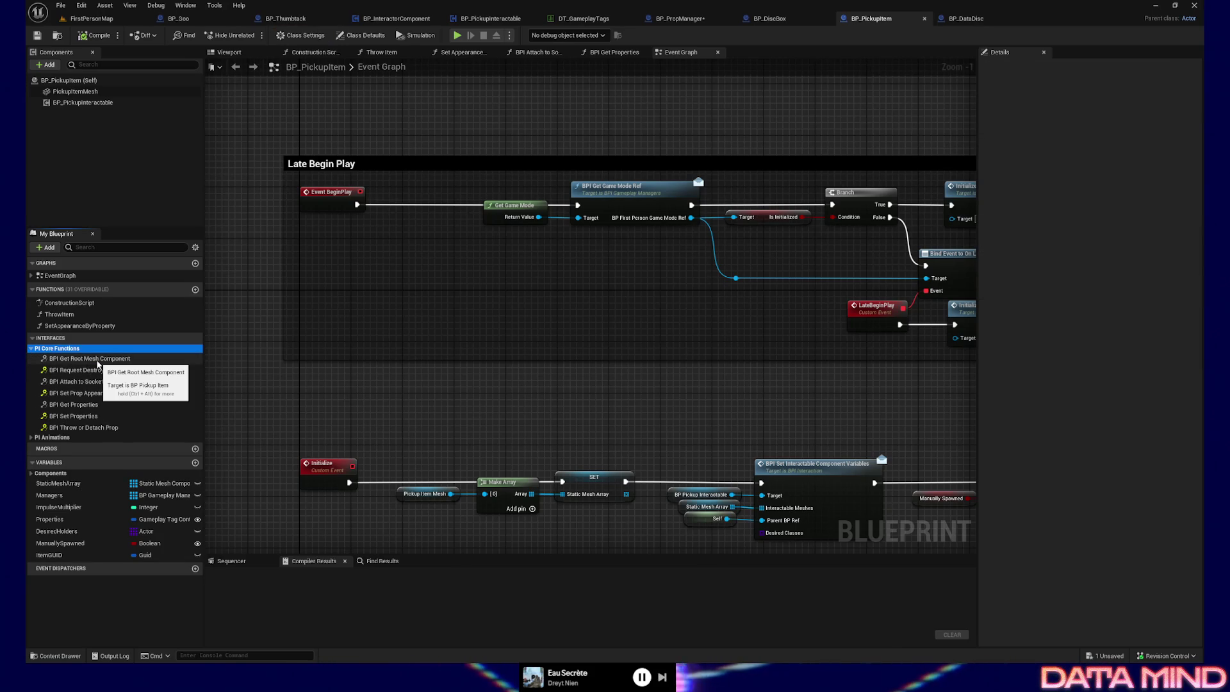
double_click(98, 360)
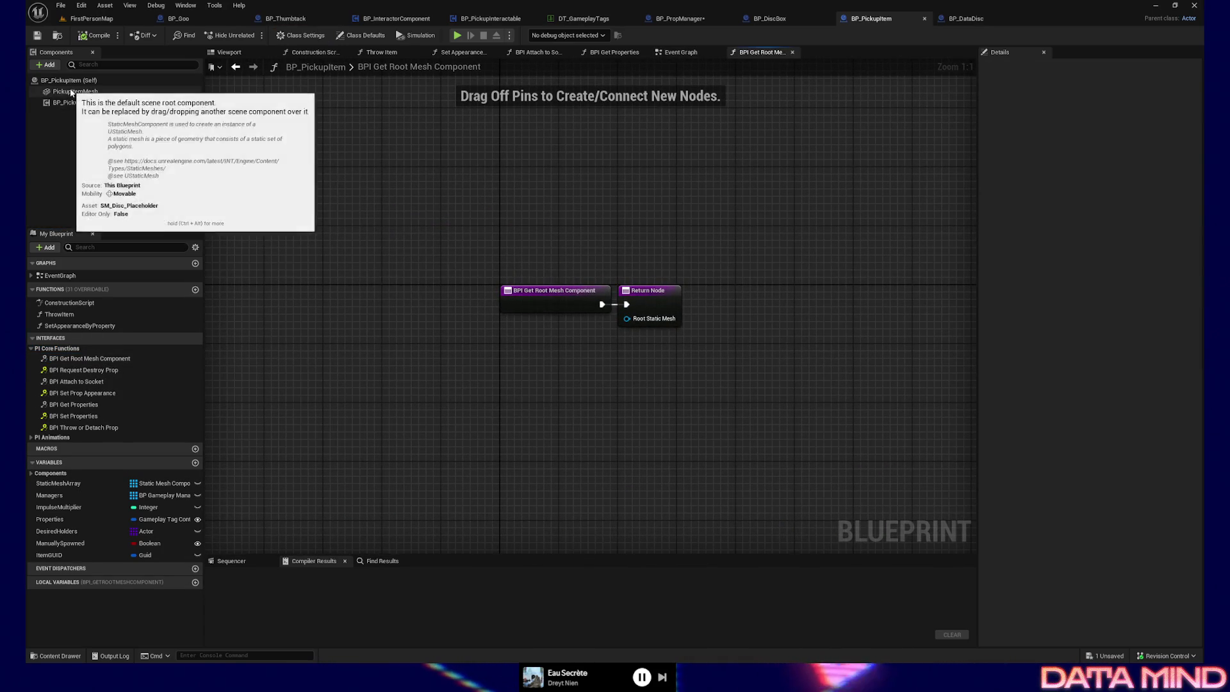
mouse_move(71, 91)
mouse_down()
mouse_move(441, 321)
mouse_move(531, 335)
mouse_move(628, 318)
mouse_up()
click(93, 35)
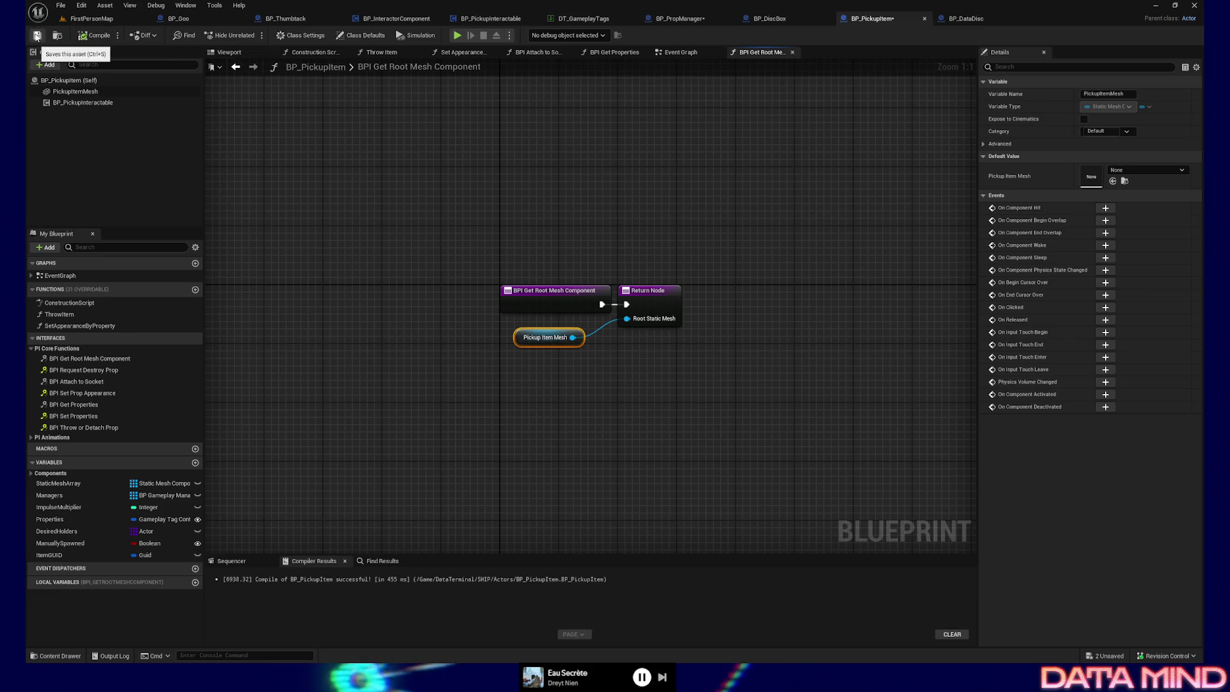
click(37, 35)
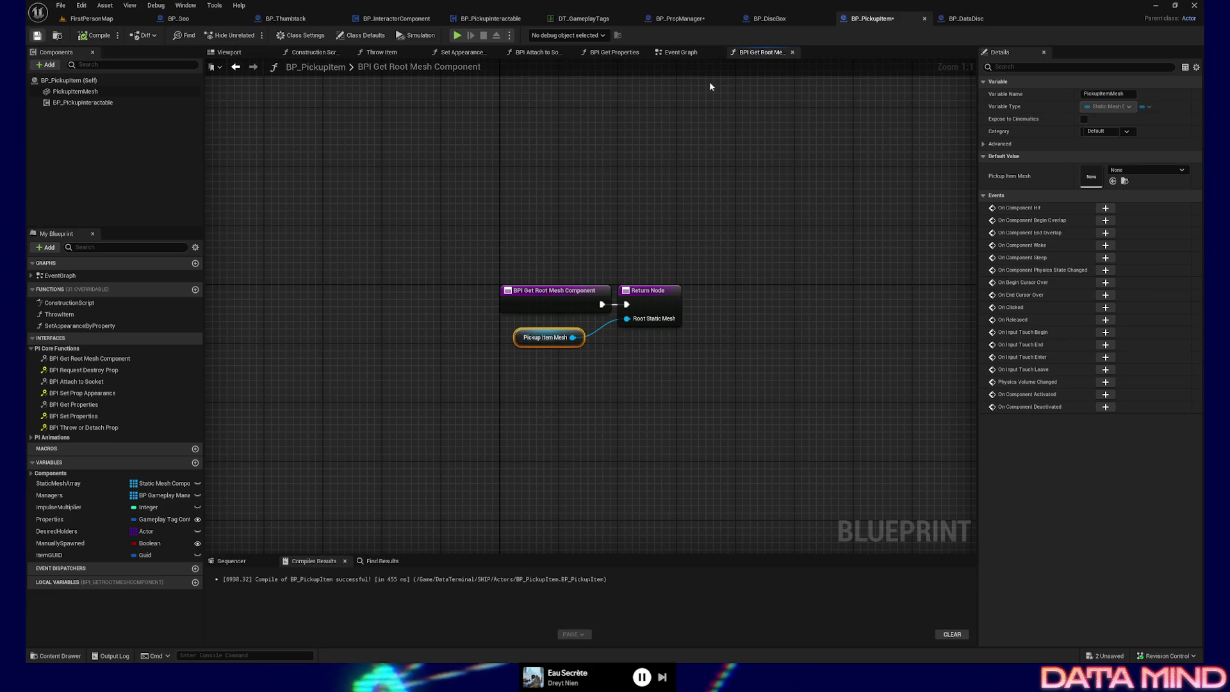
In BP_PropManager, replace the Root Component getter with a BPI Get Root Mesh Component call on Prop in the execution line
click(689, 21)
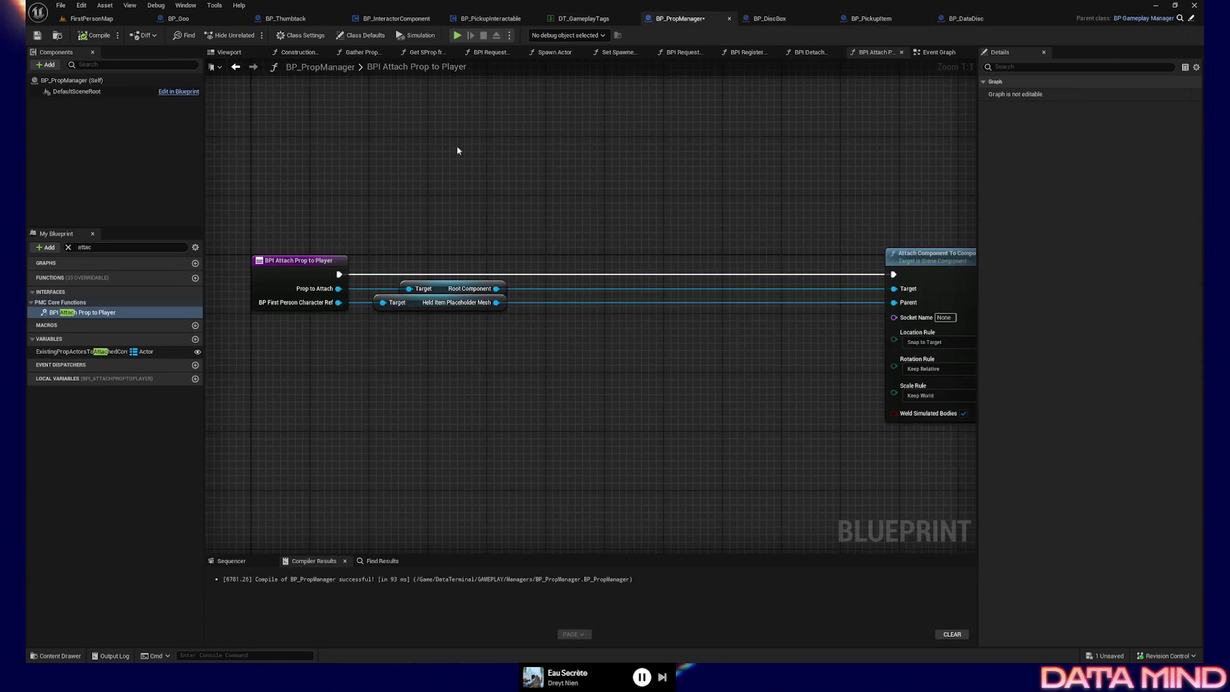
click(423, 288)
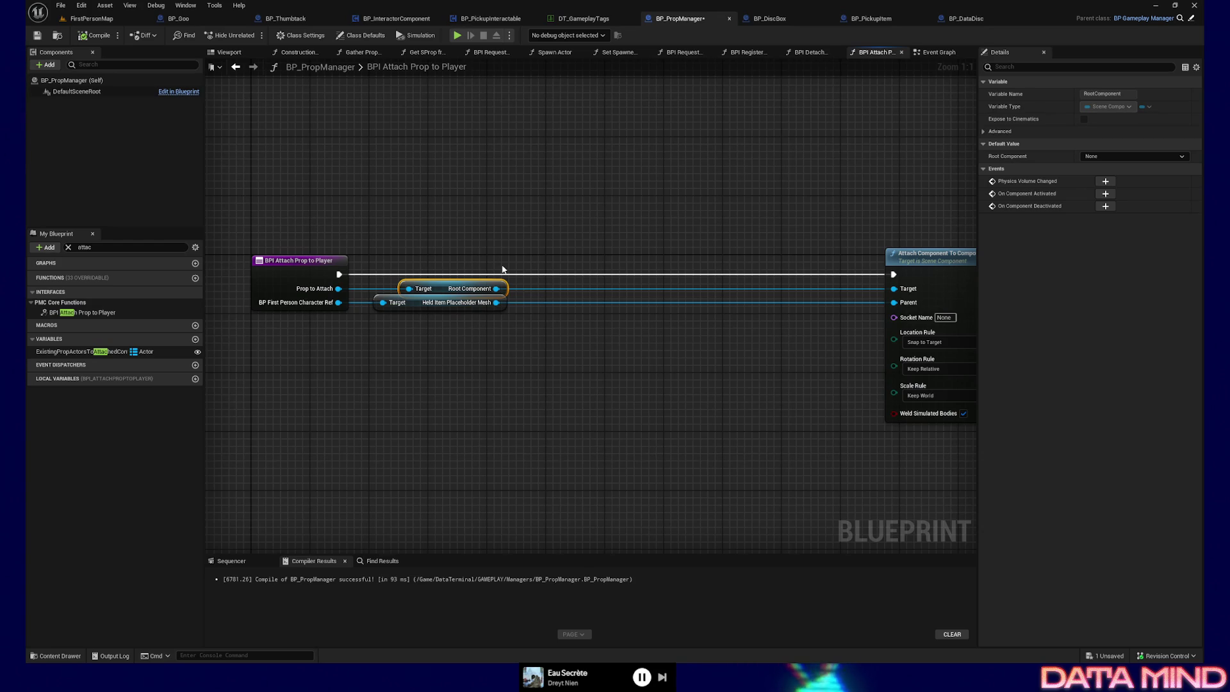
key(Delete)
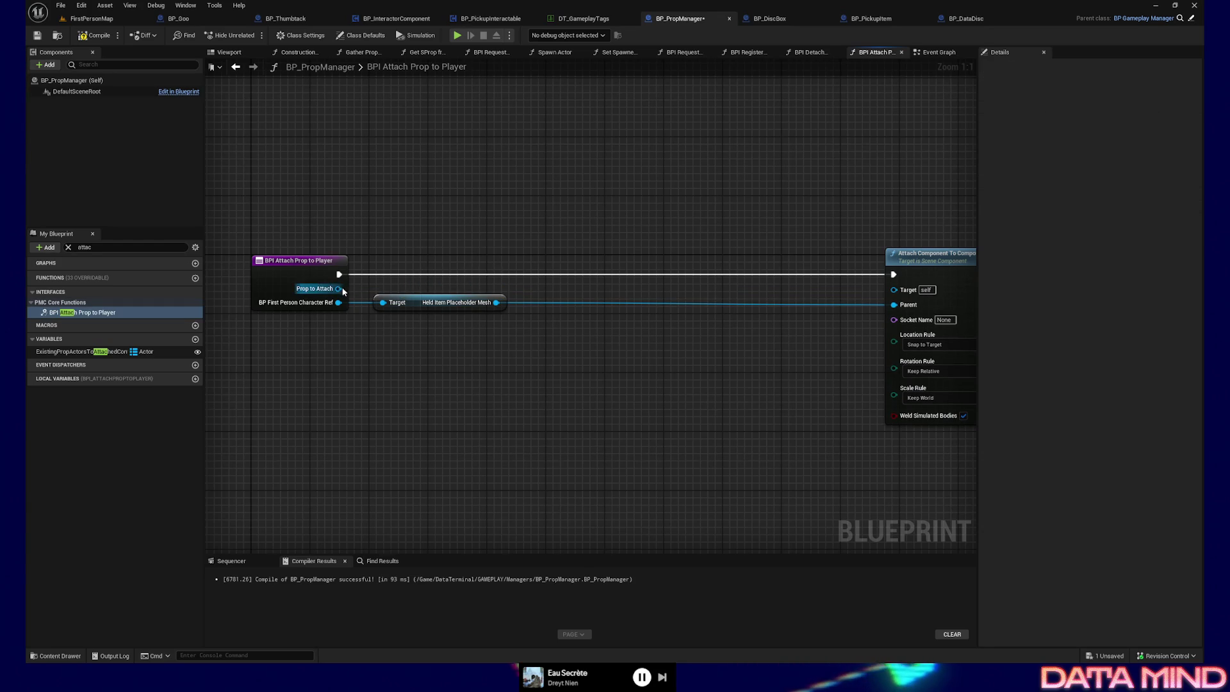
drag(342, 291, 435, 224)
text(bpi get ro)
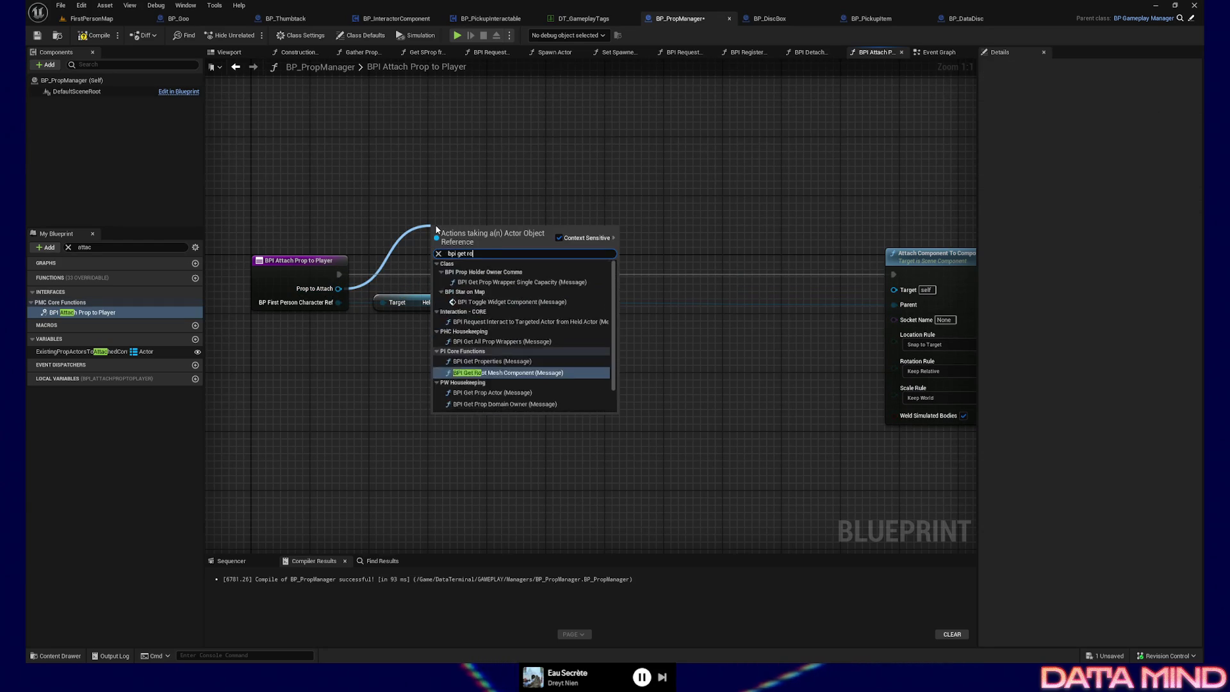
text(ot)
key(Return)
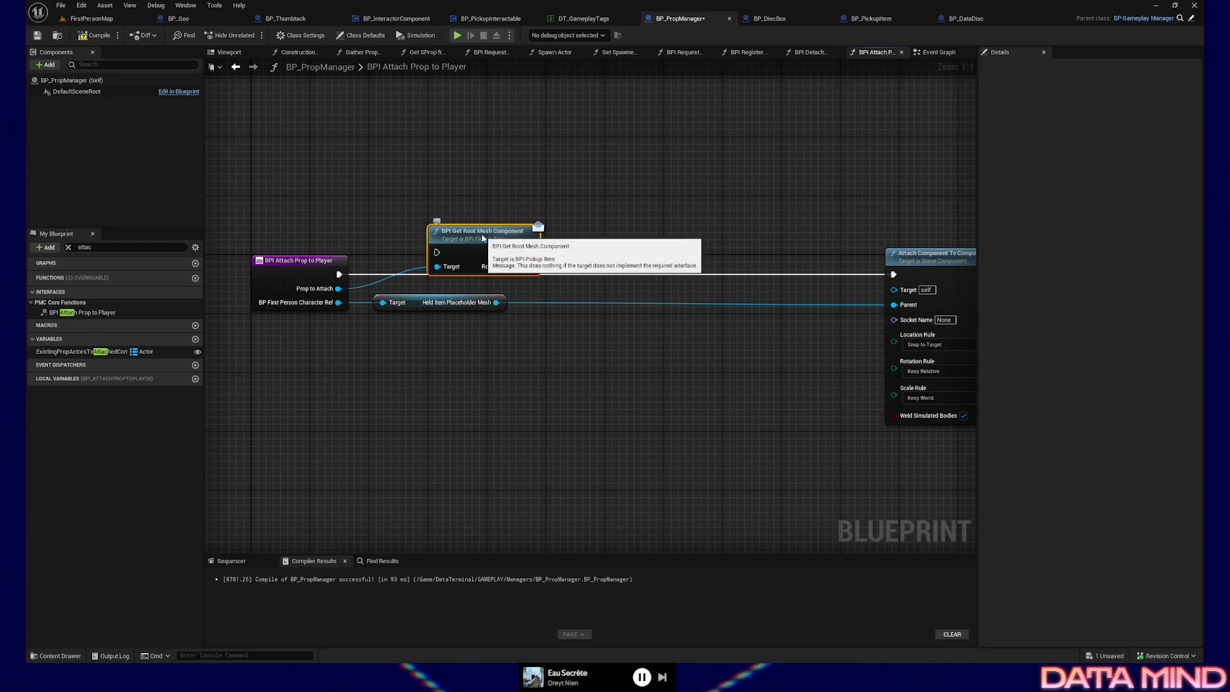
drag(482, 237, 438, 260)
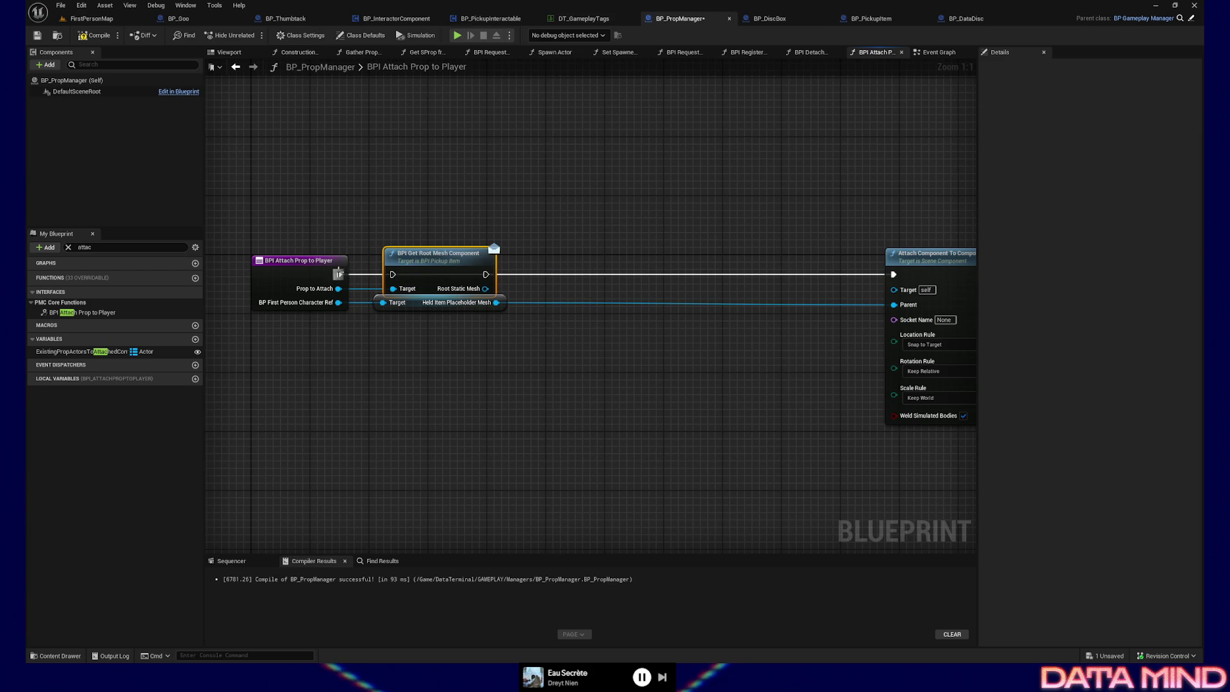
drag(338, 274, 392, 274)
drag(316, 227, 447, 343)
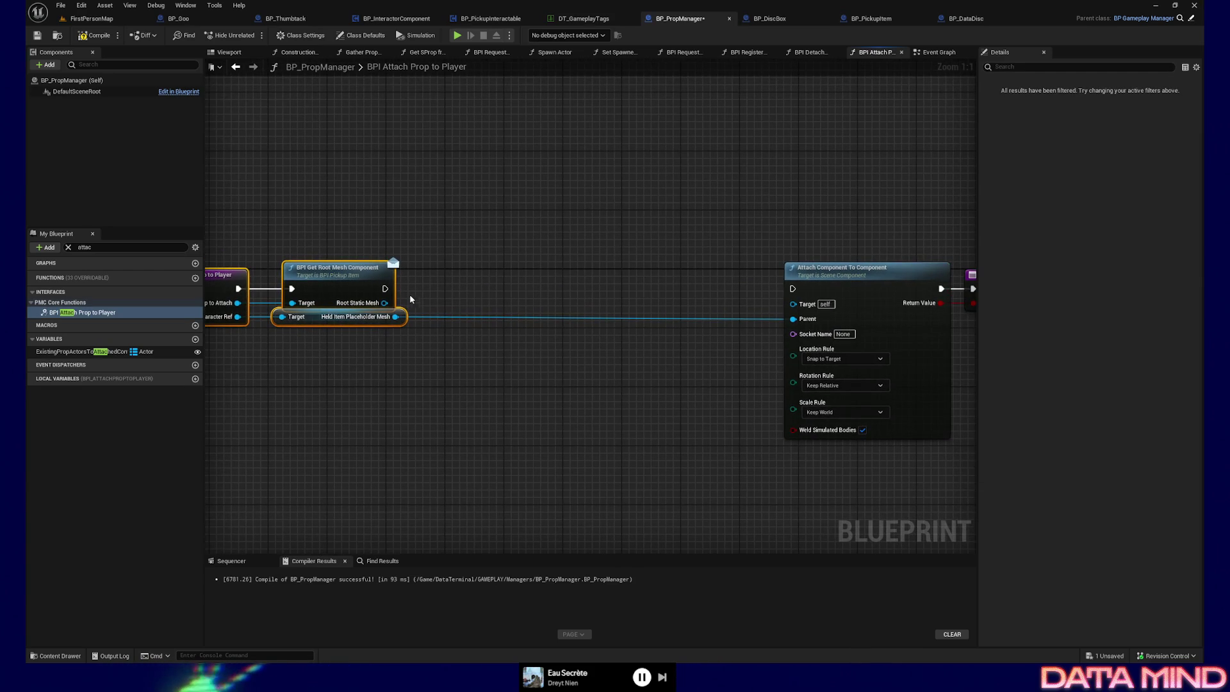
drag(409, 294, 440, 292)
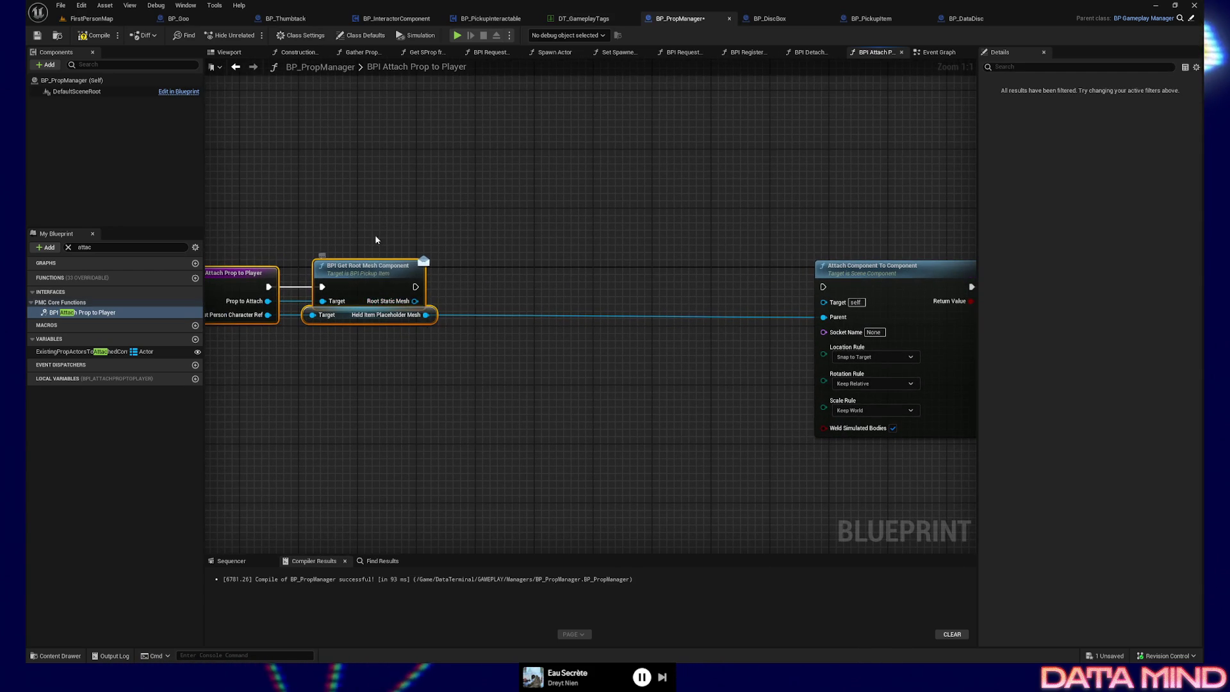
drag(456, 300, 426, 292)
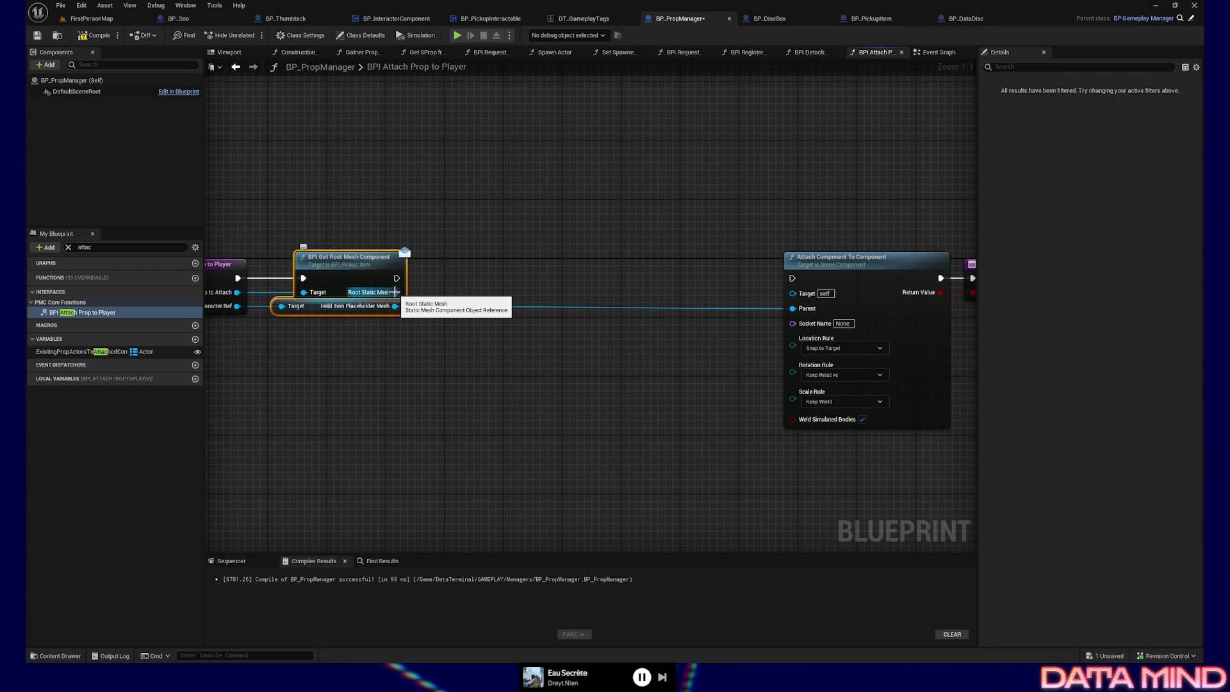
Add a Set Simulate Physics node targeting the returned Root Static Mesh
mouse_move(395, 292)
mouse_down()
mouse_move(506, 295)
mouse_move(474, 248)
mouse_move(461, 256)
mouse_up()
text(set simulate)
key(Return)
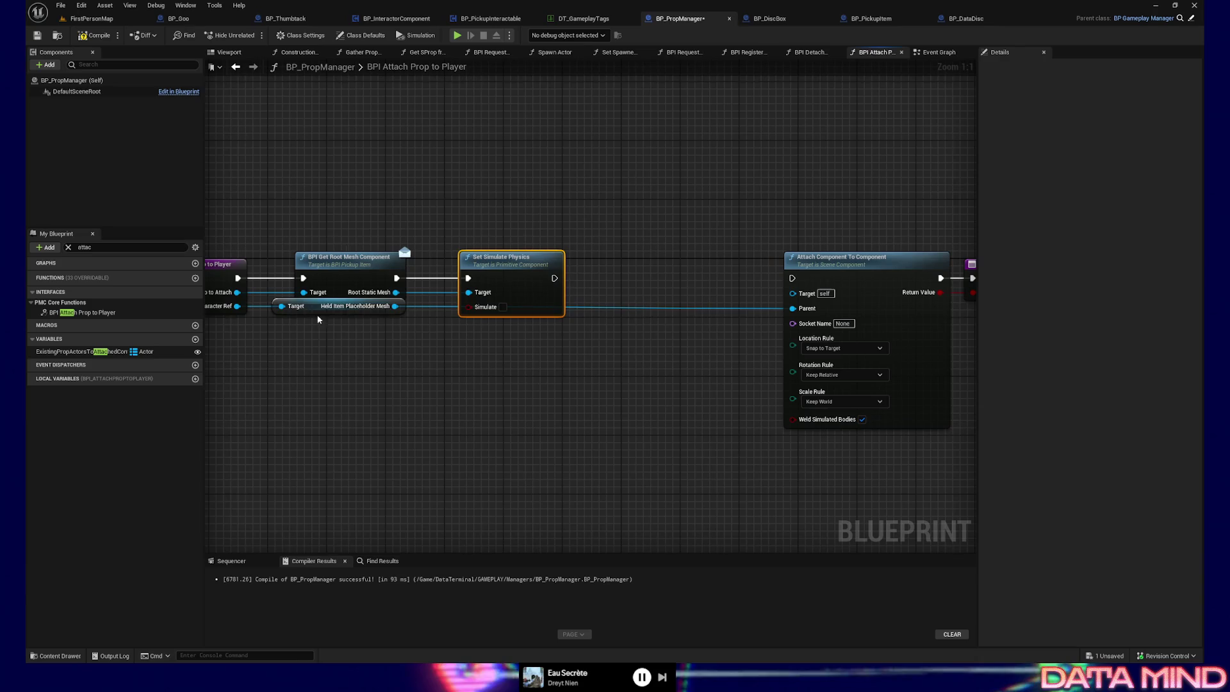
Lower the Held Item Placeholder Mesh getter, add a reroute on the Root Static Mesh wire, and search 'set collision' from it
drag(309, 300, 363, 422)
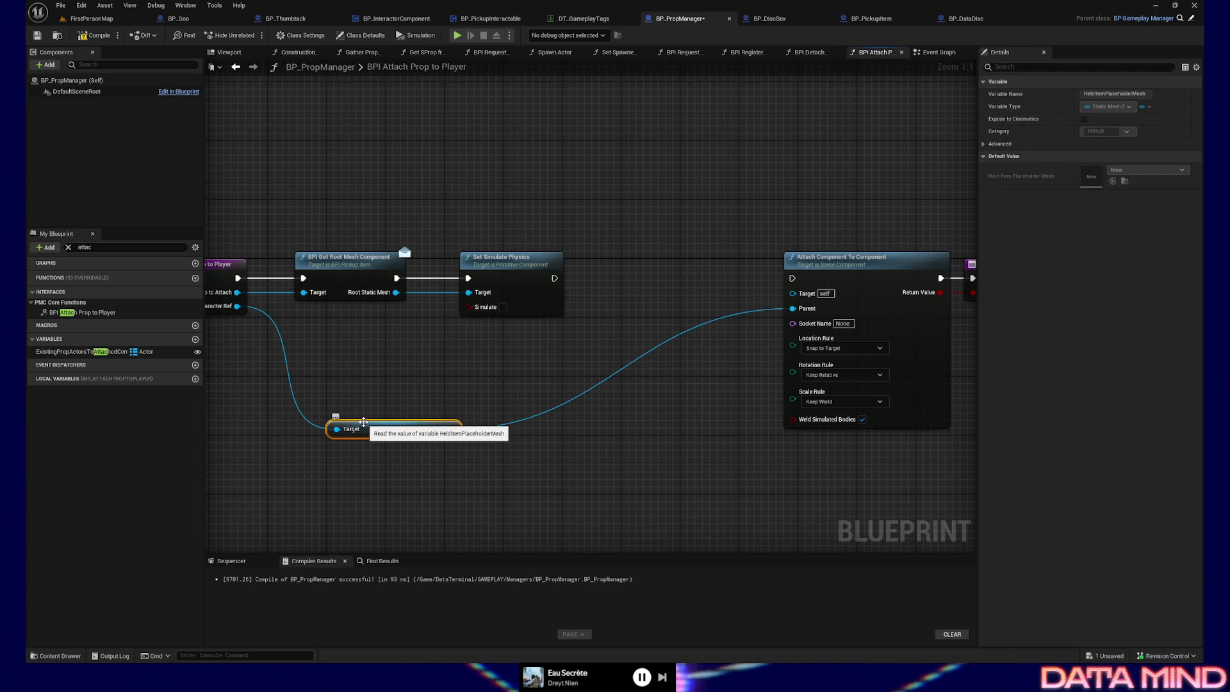
drag(419, 371, 315, 371)
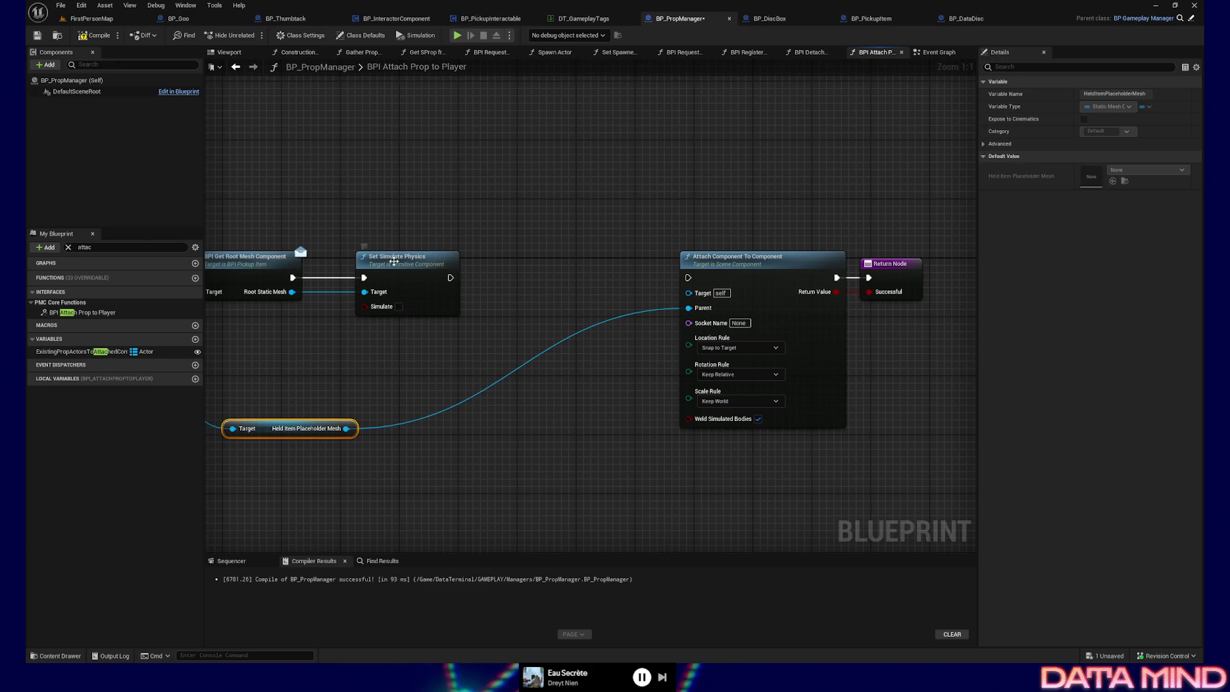
drag(393, 260, 379, 261)
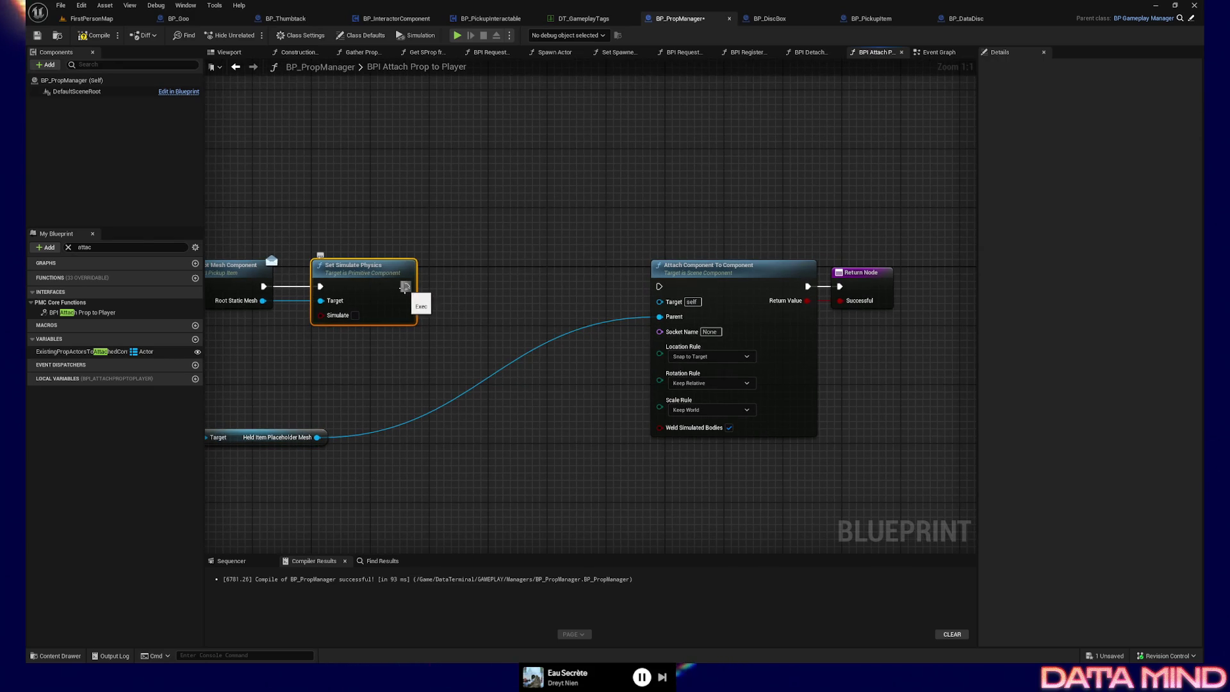
mouse_move(406, 287)
mouse_down()
mouse_move(468, 300)
mouse_move(450, 290)
mouse_up()
click(353, 361)
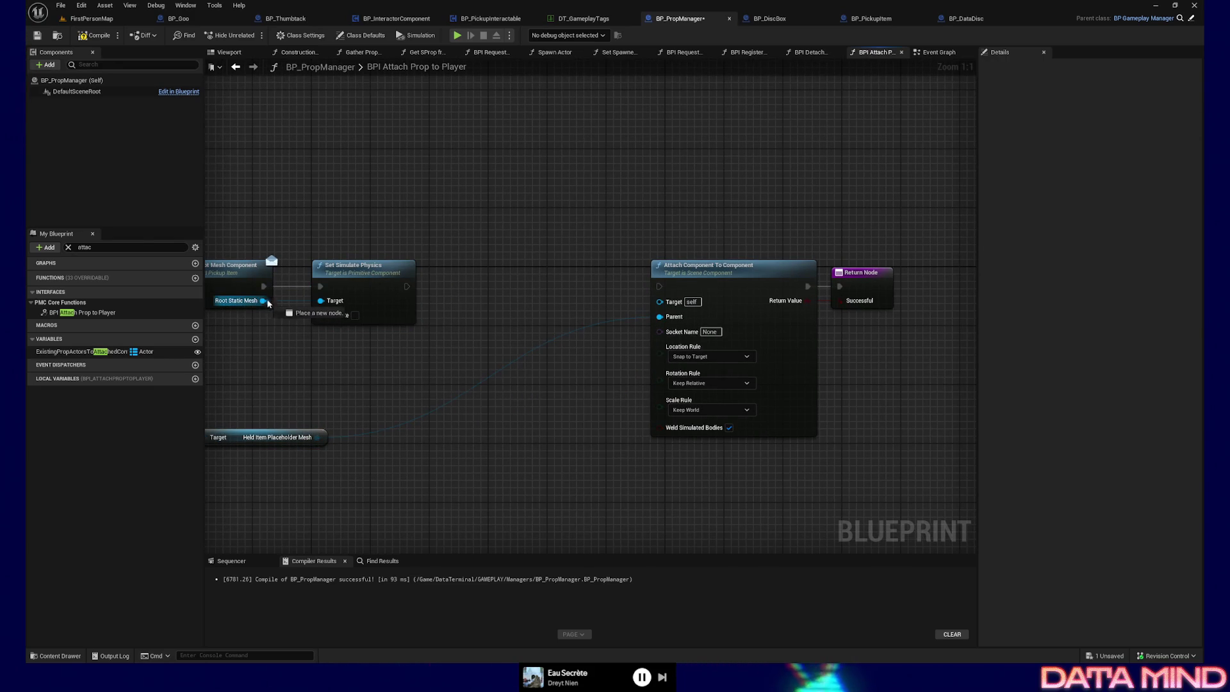
mouse_move(274, 302)
mouse_down()
mouse_move(288, 351)
mouse_move(417, 351)
mouse_move(459, 295)
mouse_up()
text(set collision)
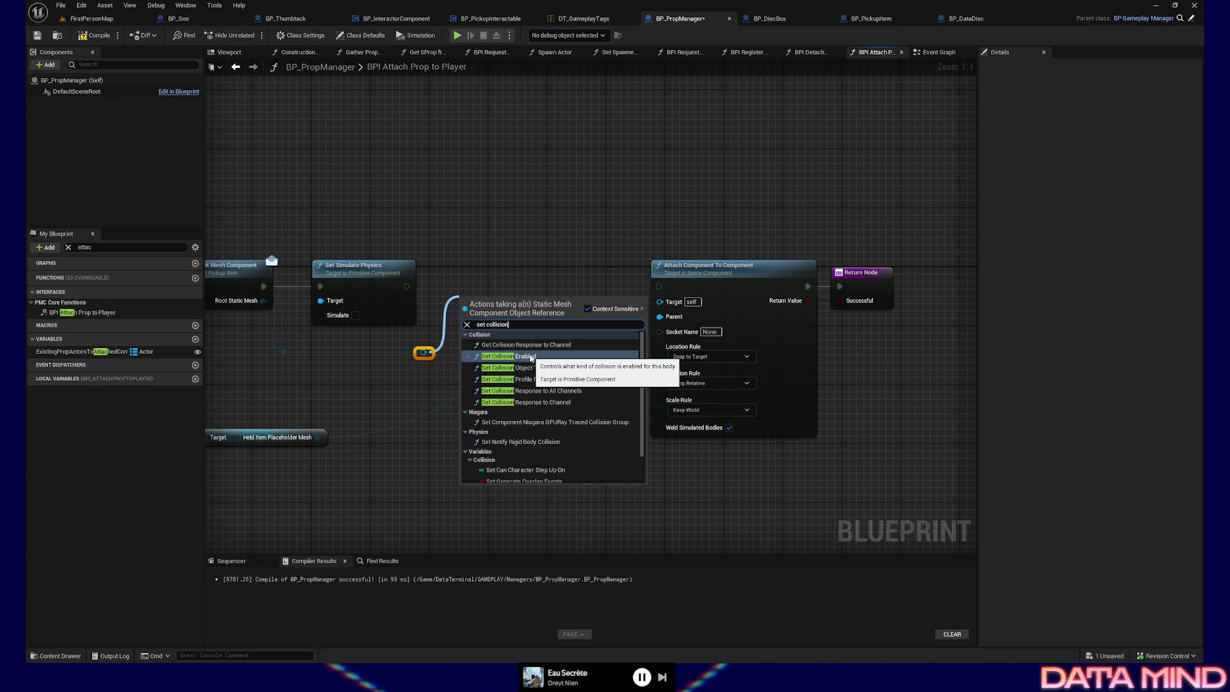
Add Set Collision Enabled and chain it after Set Simulate Physics
click(555, 358)
drag(513, 300, 506, 272)
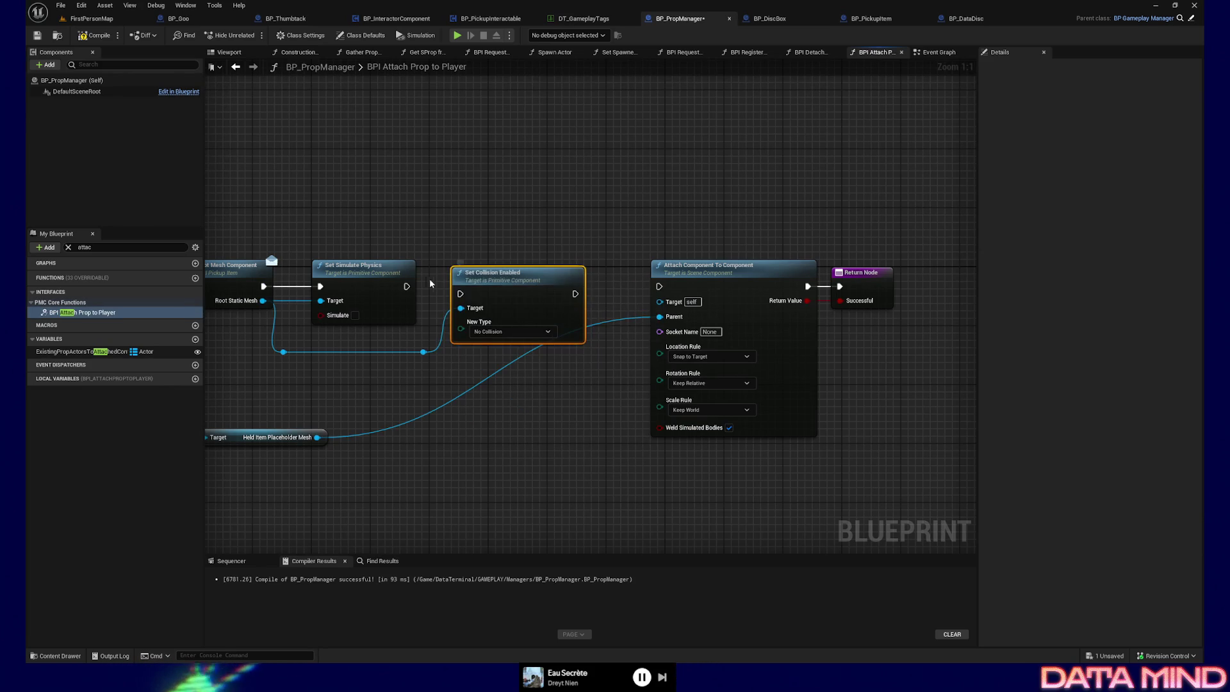
mouse_move(406, 286)
mouse_down()
mouse_move(460, 293)
mouse_move(506, 265)
mouse_up()
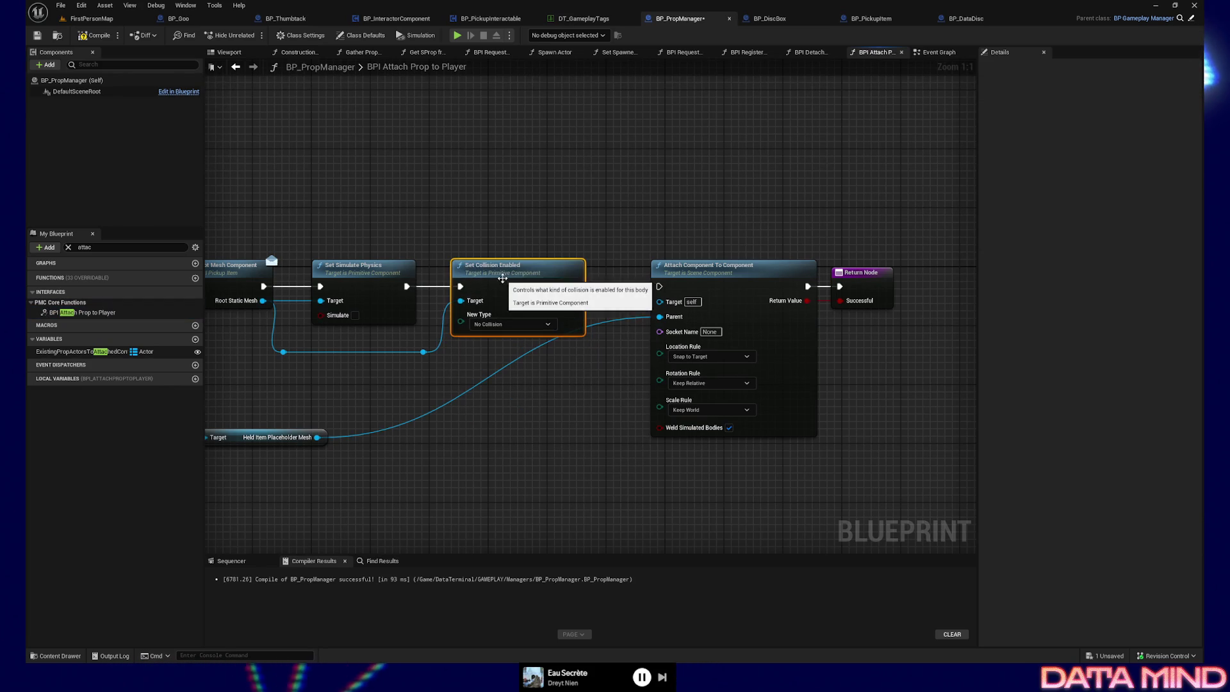
ctrl+click(368, 270)
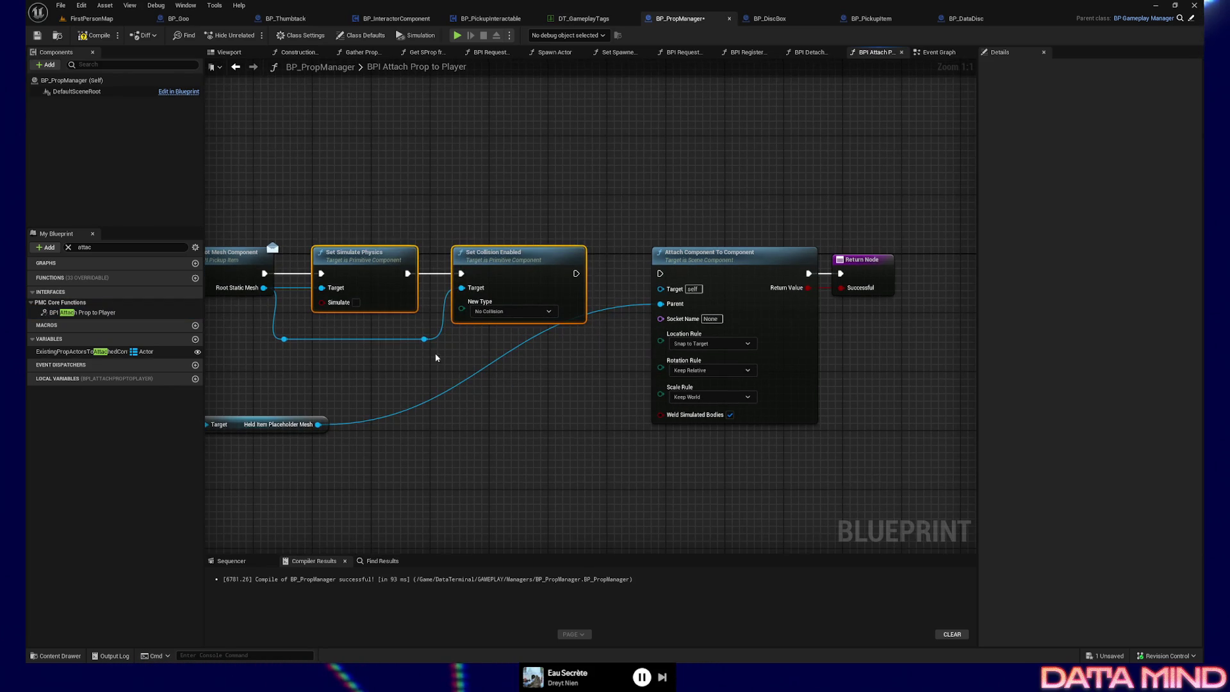
Raise the reroute points on the mesh wire and line them up with Set Collision Enabled
drag(437, 356, 285, 334)
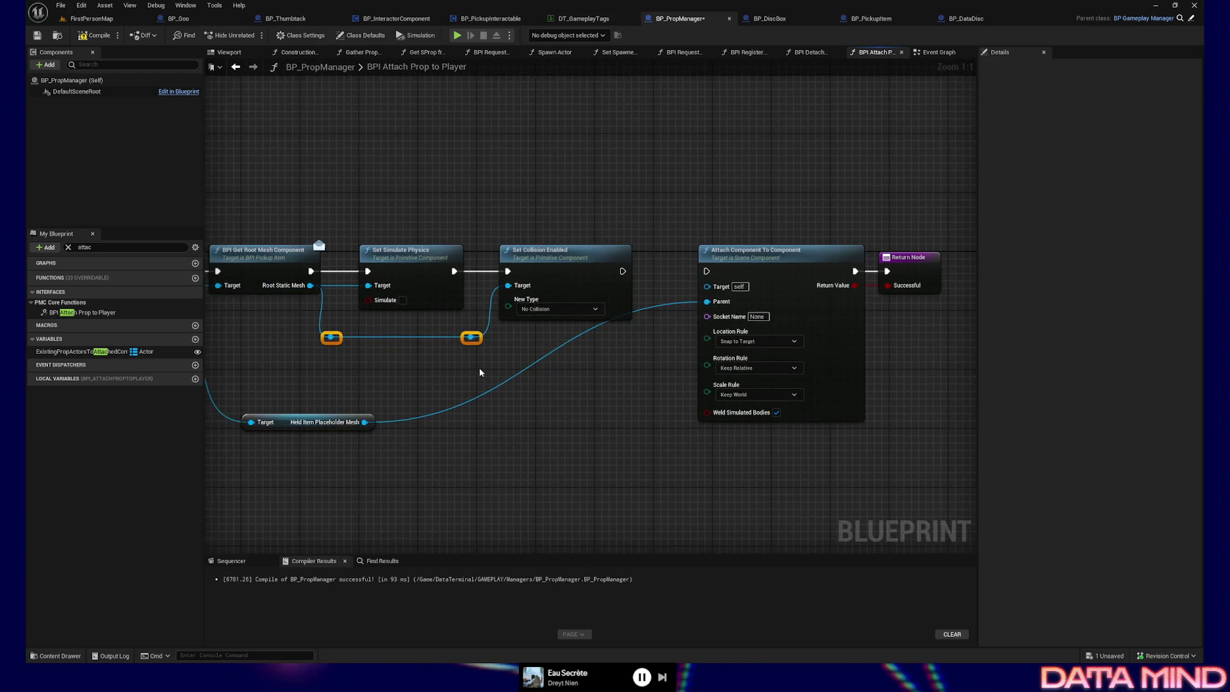
drag(480, 361, 332, 330)
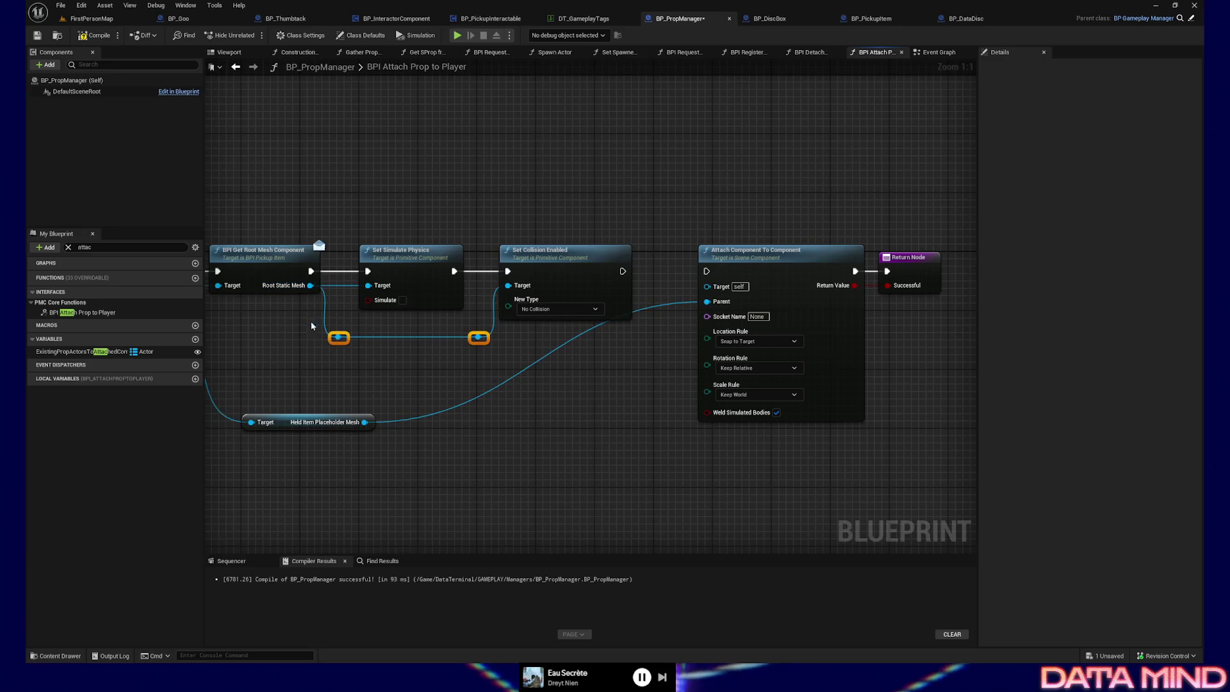
key(Up)
key(Up)
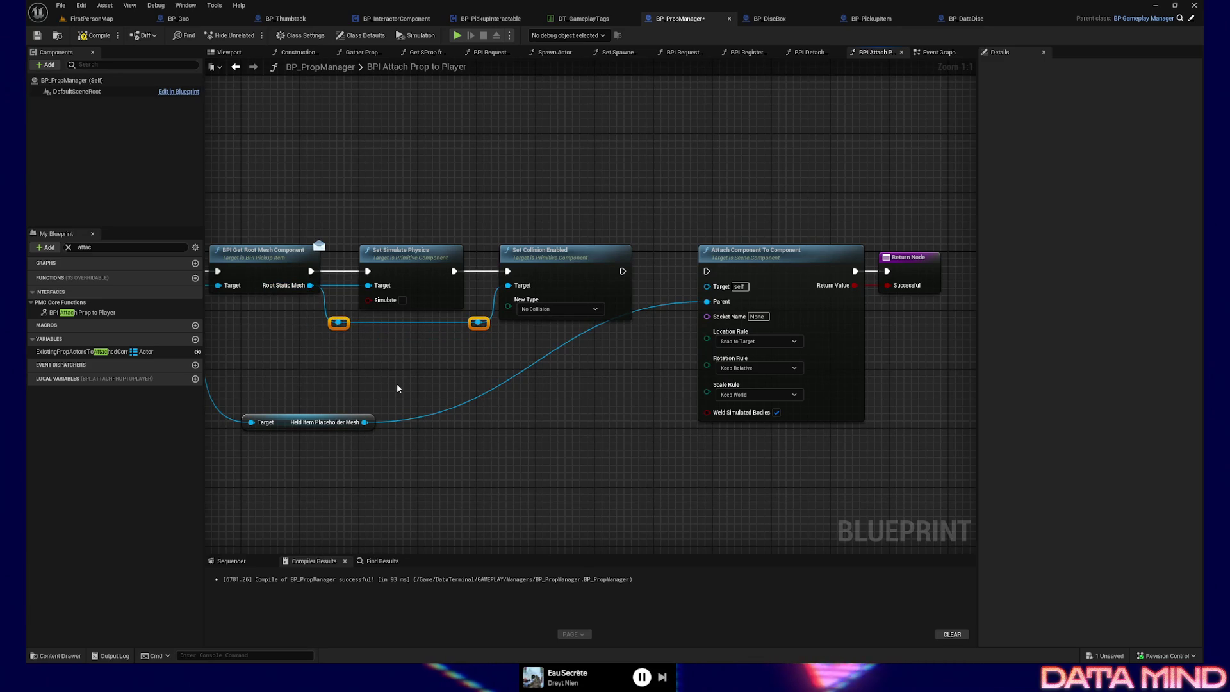
drag(470, 376, 455, 403)
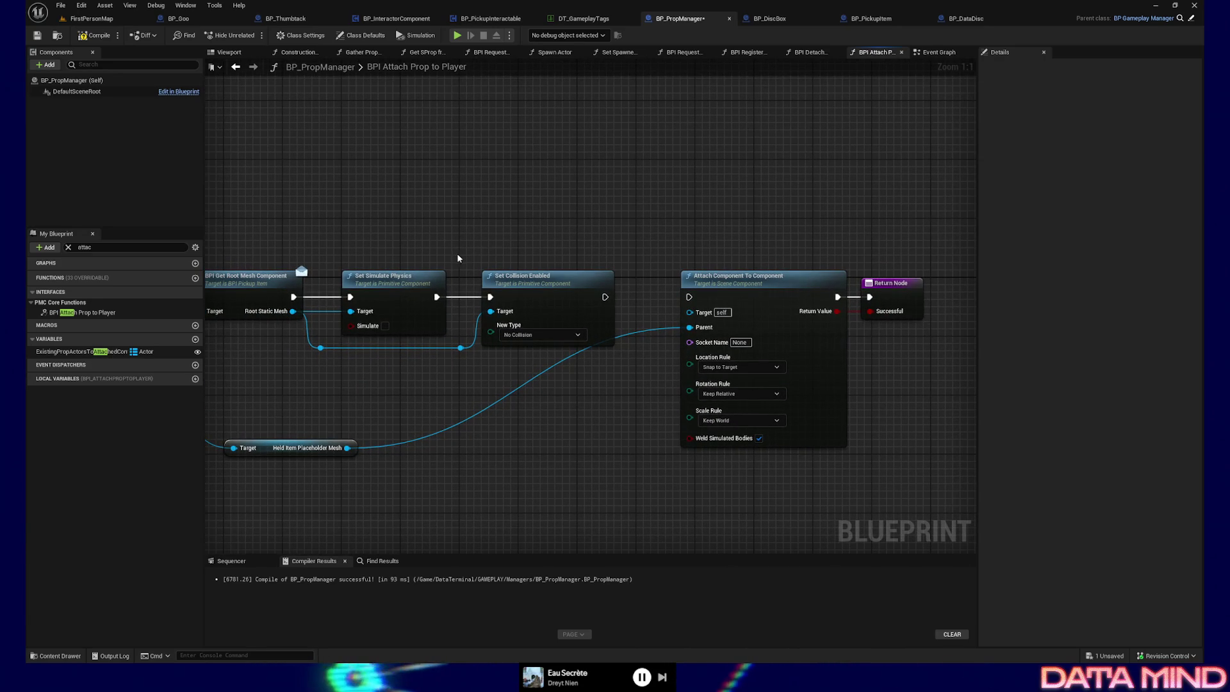
drag(456, 252, 490, 359)
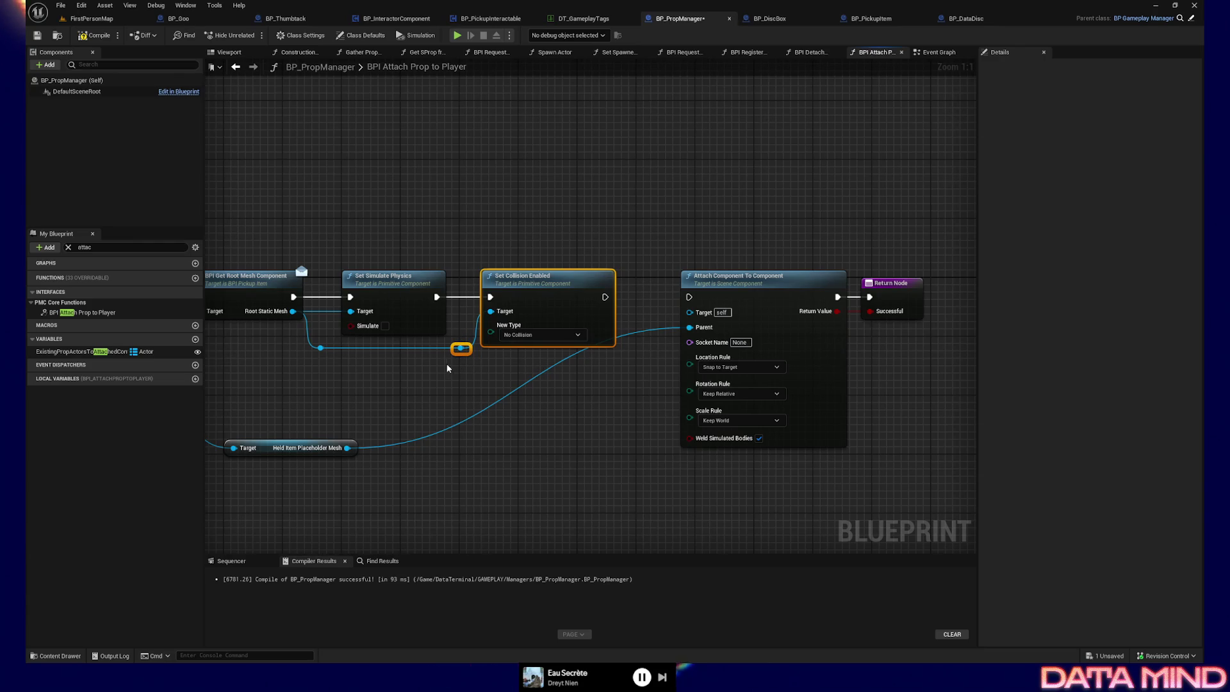
drag(405, 377, 384, 377)
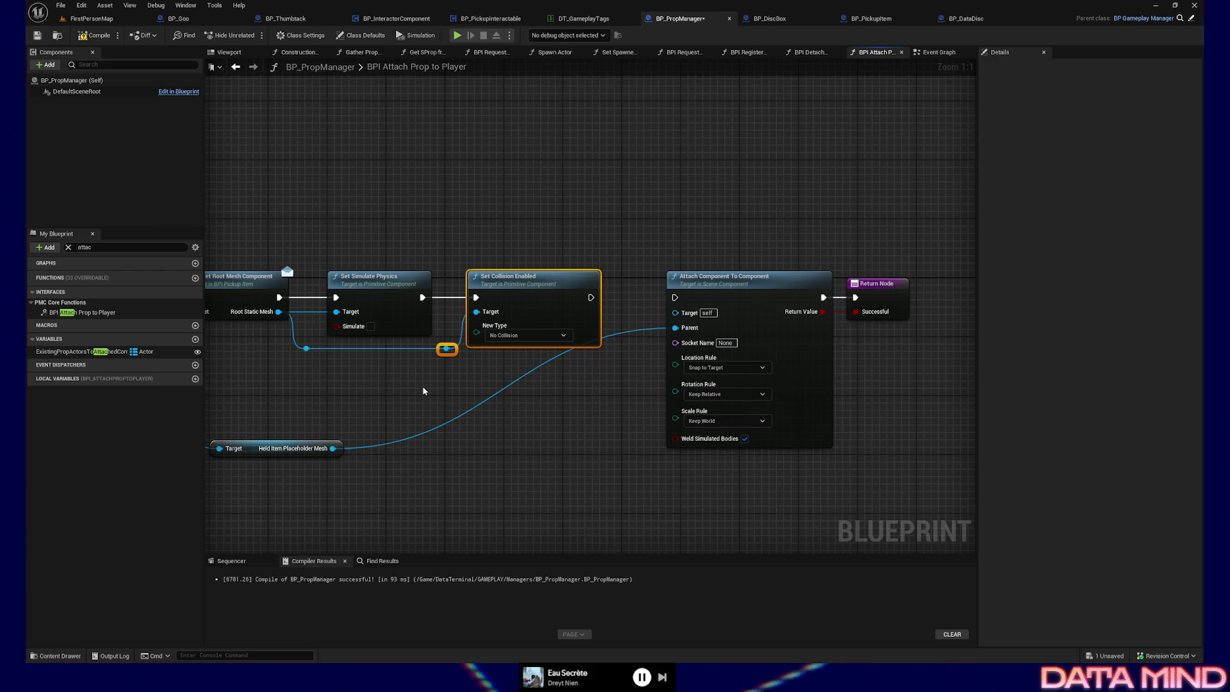
drag(493, 385, 477, 371)
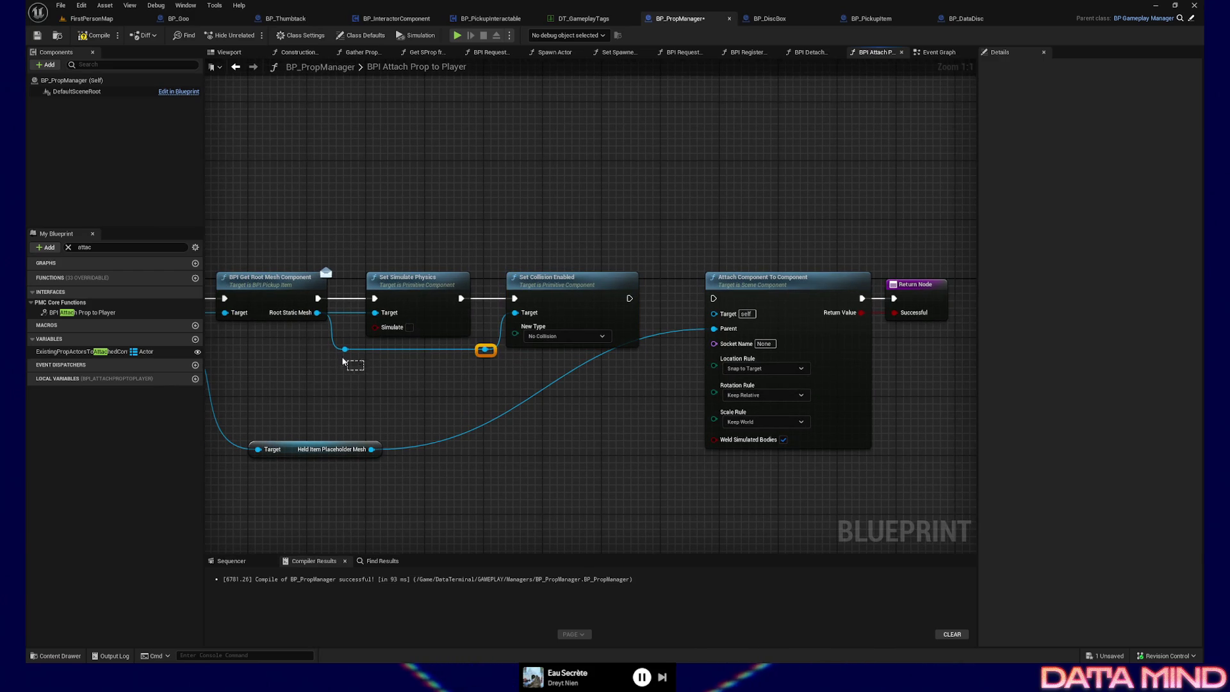
drag(485, 368, 487, 352)
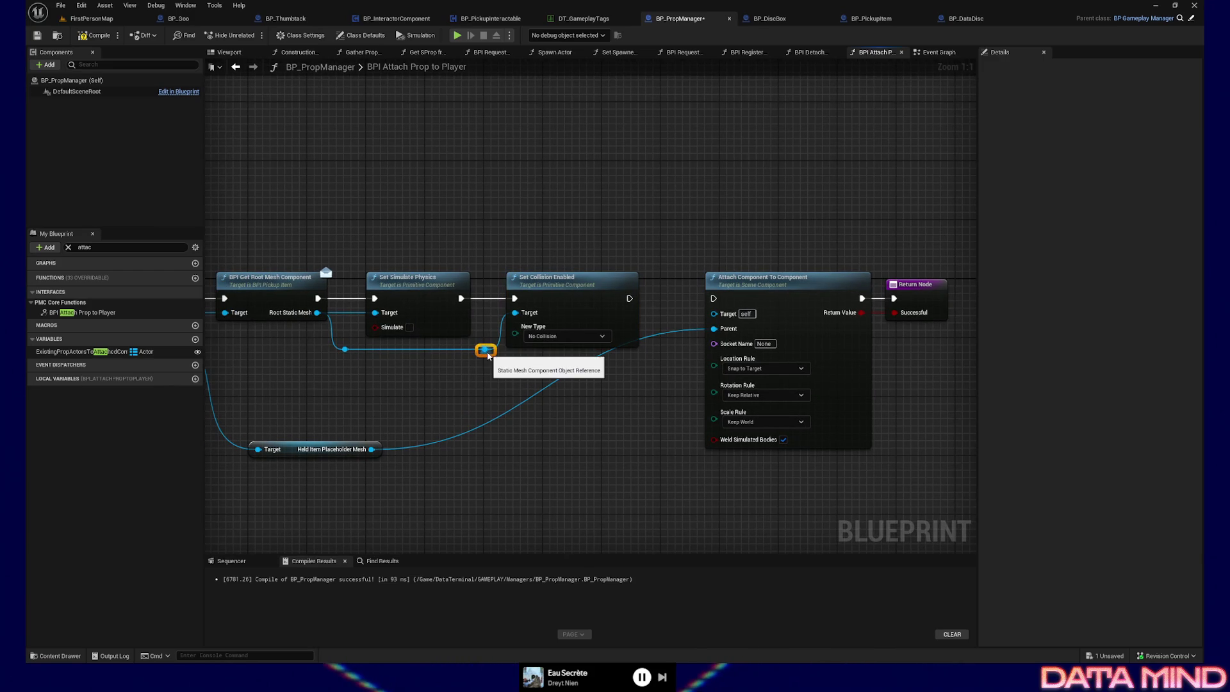
drag(546, 377, 512, 383)
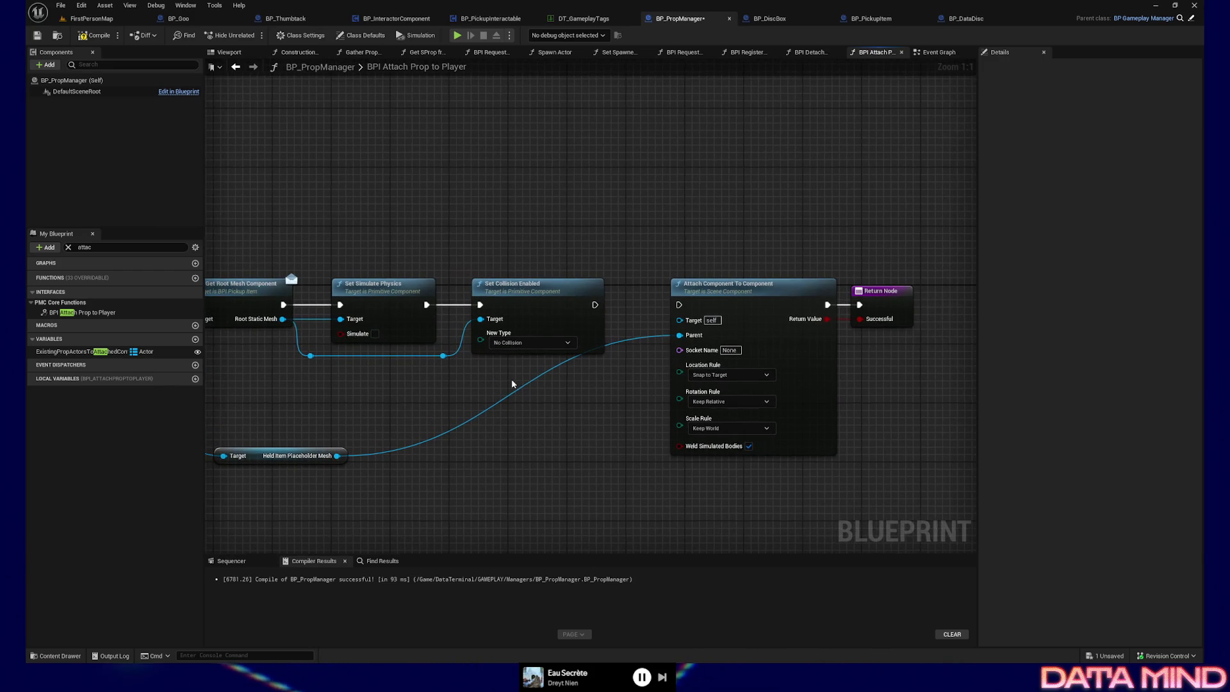
mouse_move(382, 407)
mouse_down()
mouse_move(481, 380)
mouse_move(434, 430)
mouse_up()
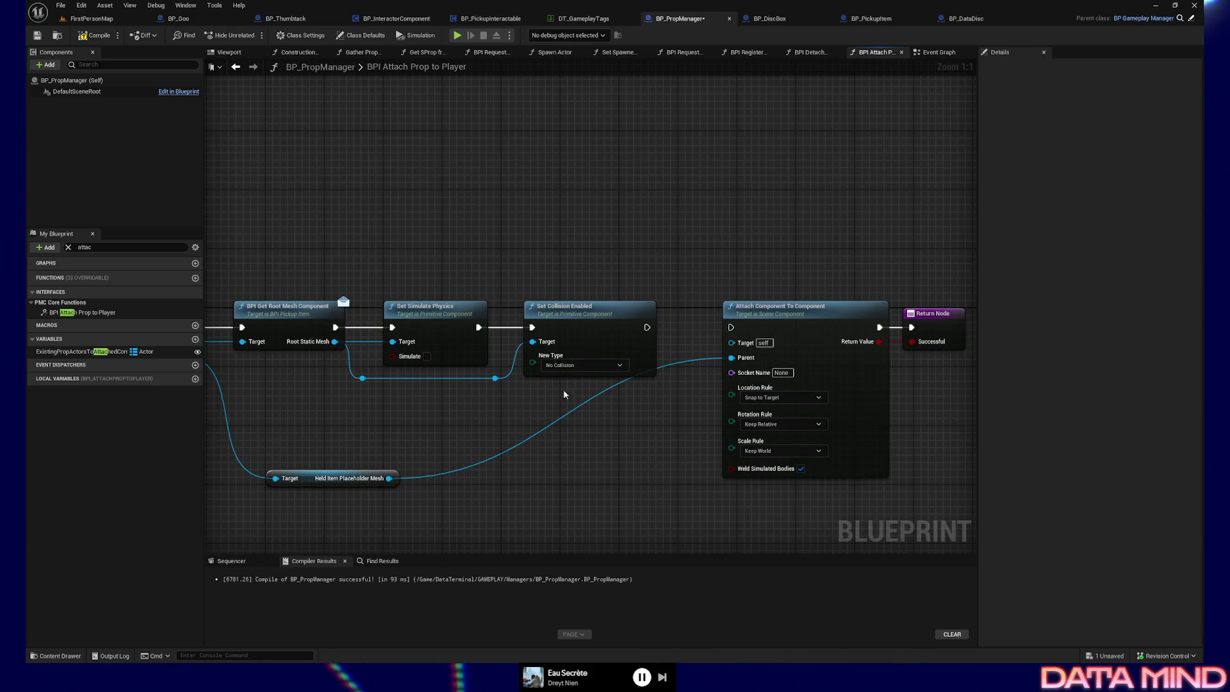
drag(532, 401, 396, 416)
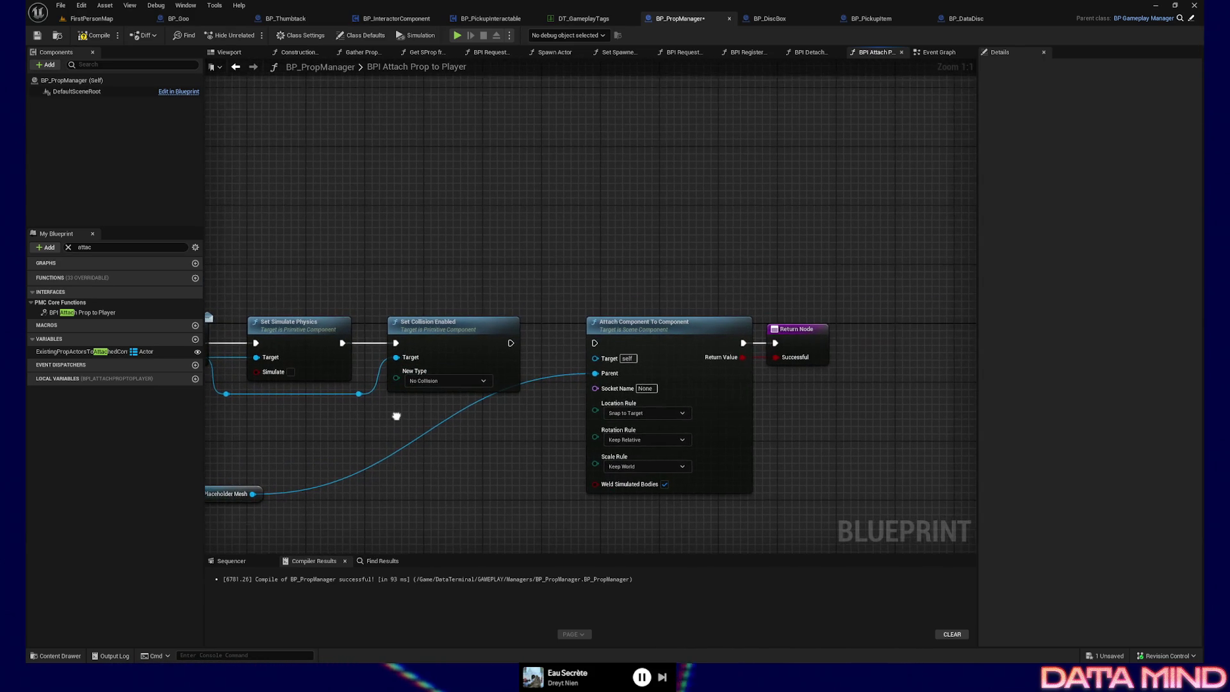
Connect Set Collision Enabled's execution to Attach Component To Component and route the mesh wire to its target
drag(510, 342, 595, 343)
drag(434, 453, 486, 446)
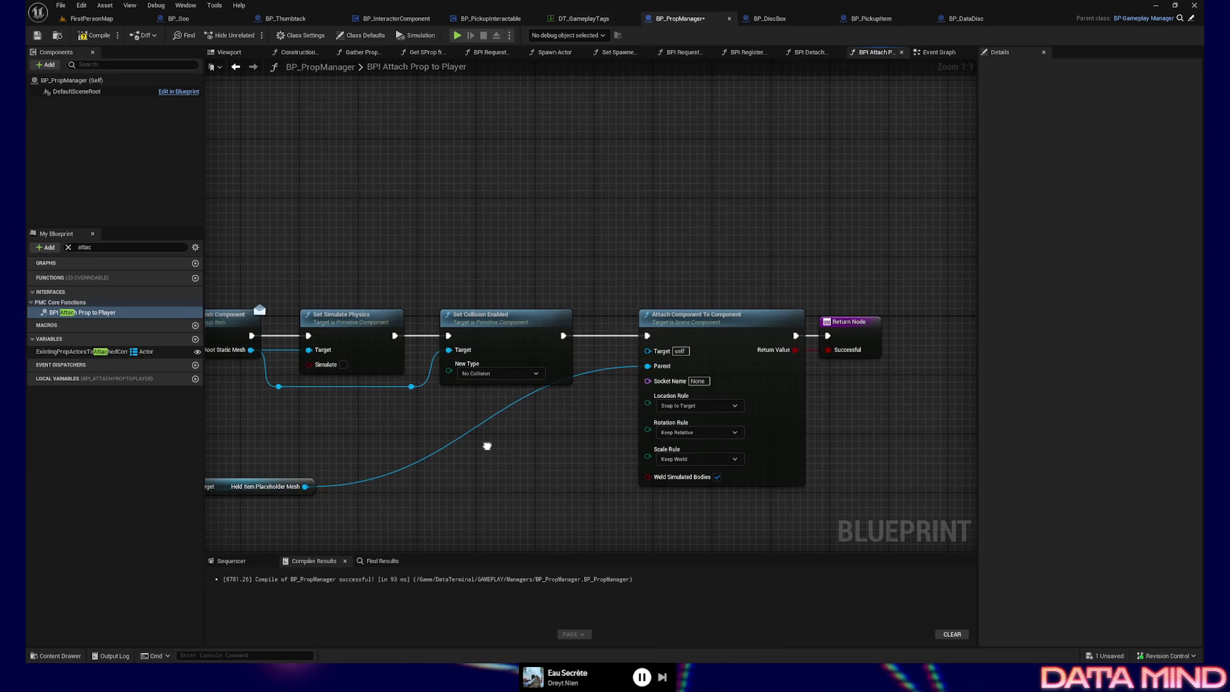
click(411, 387)
ctrl+click(285, 387)
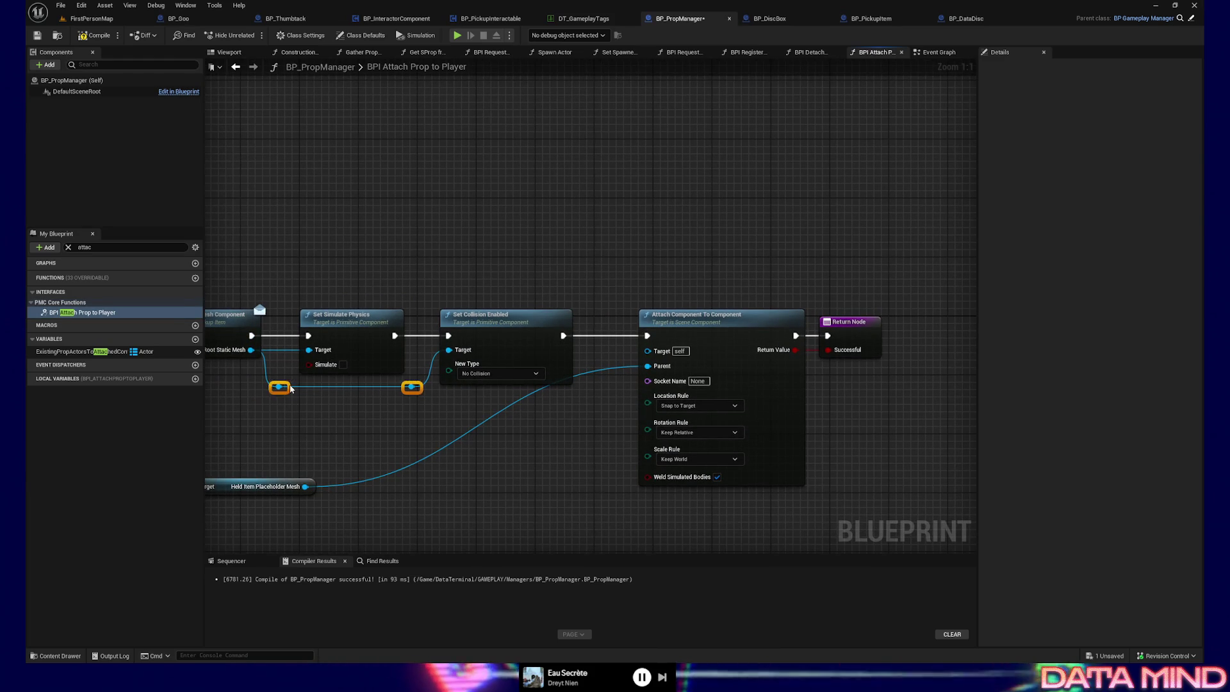
key(Down)
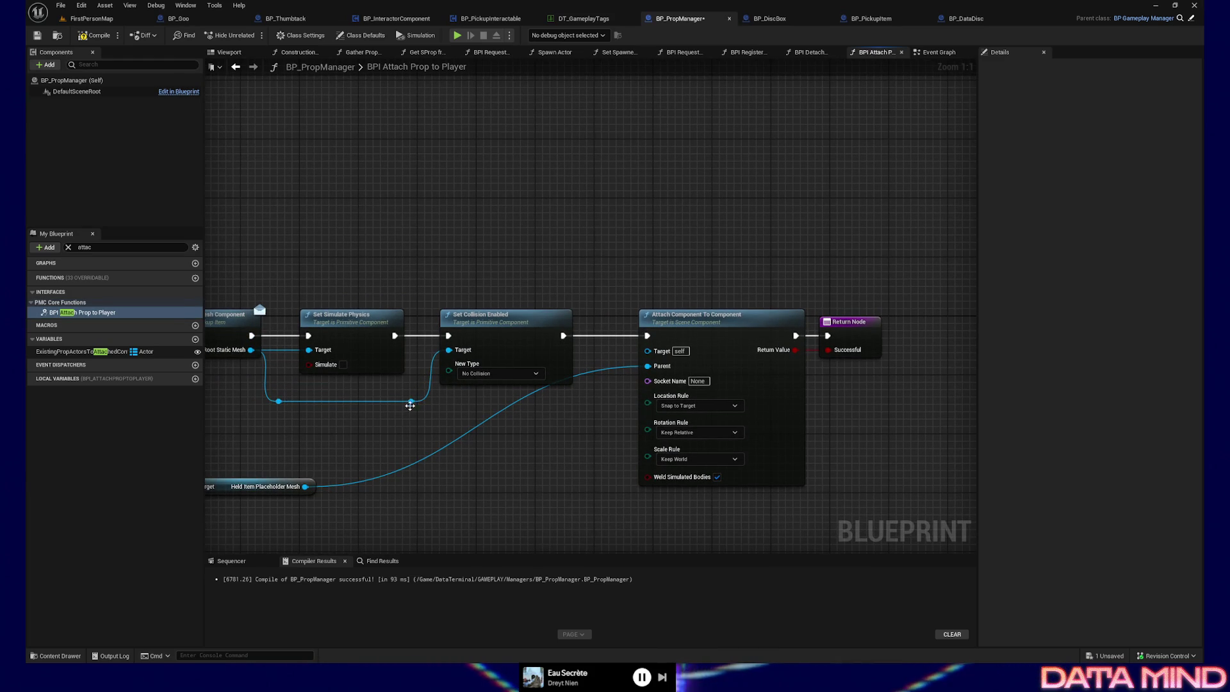
mouse_move(410, 405)
mouse_down()
mouse_move(609, 406)
mouse_move(648, 351)
mouse_up()
Add reroute knots on the placeholder mesh wire and straighten that row with Q
drag(419, 422, 269, 384)
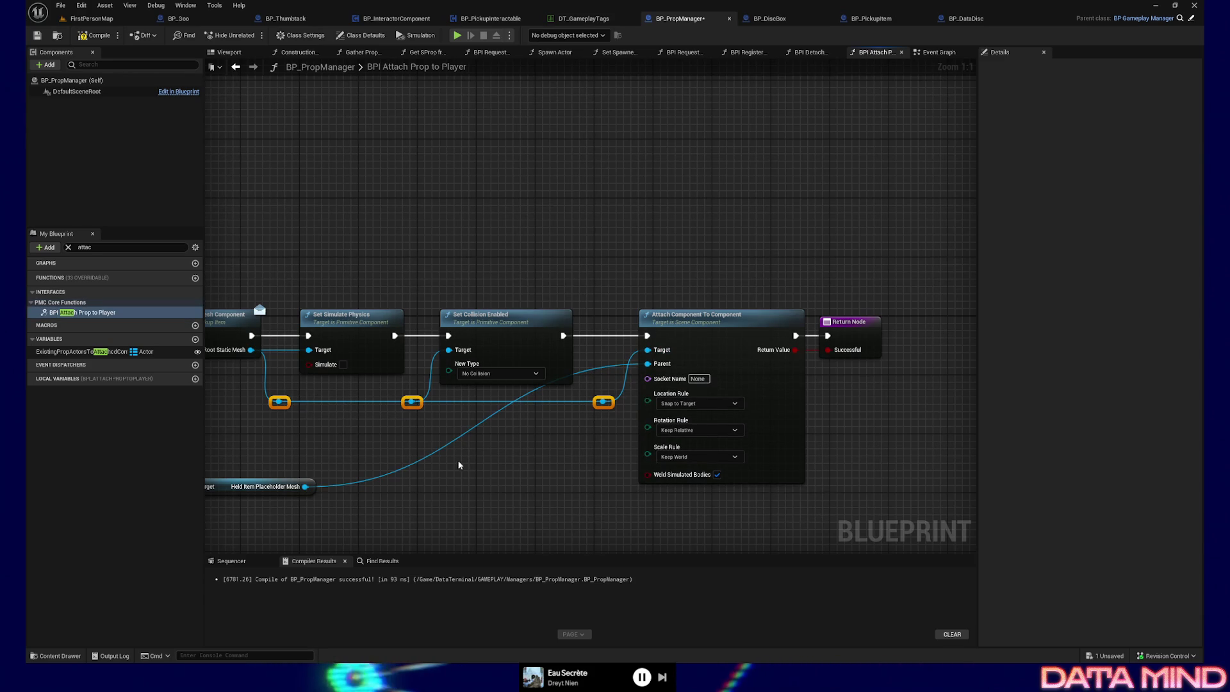
drag(458, 461, 440, 461)
drag(339, 507, 436, 468)
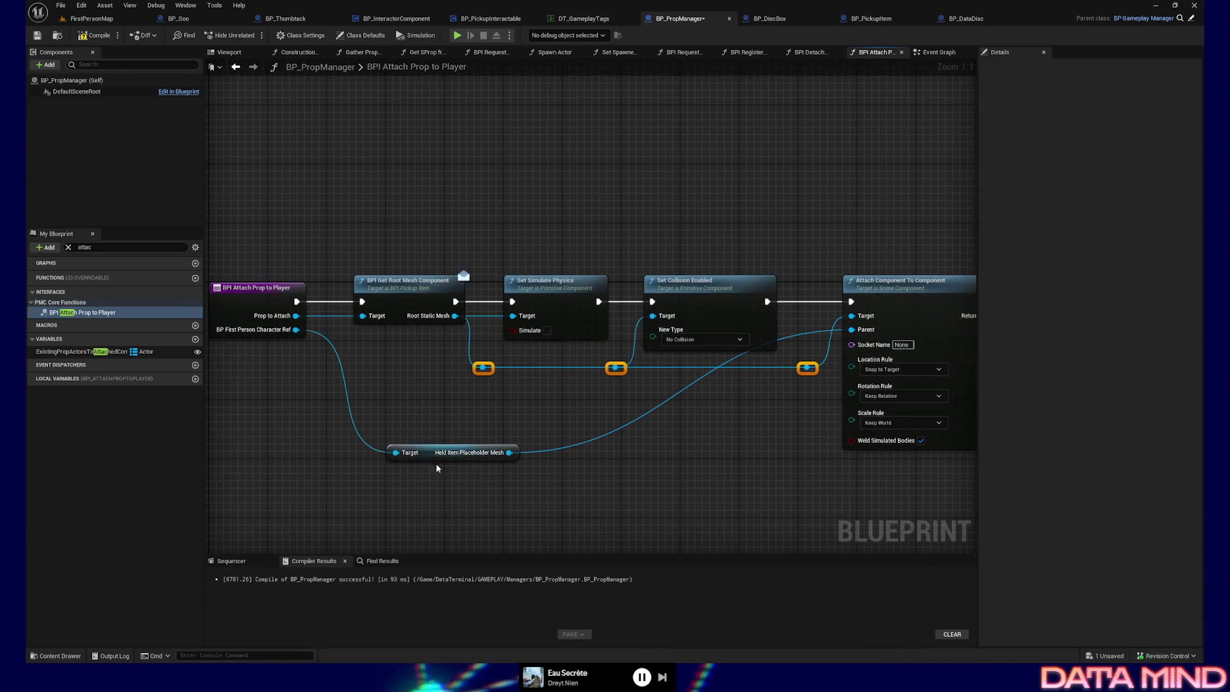
double_click(375, 447)
double_click(564, 450)
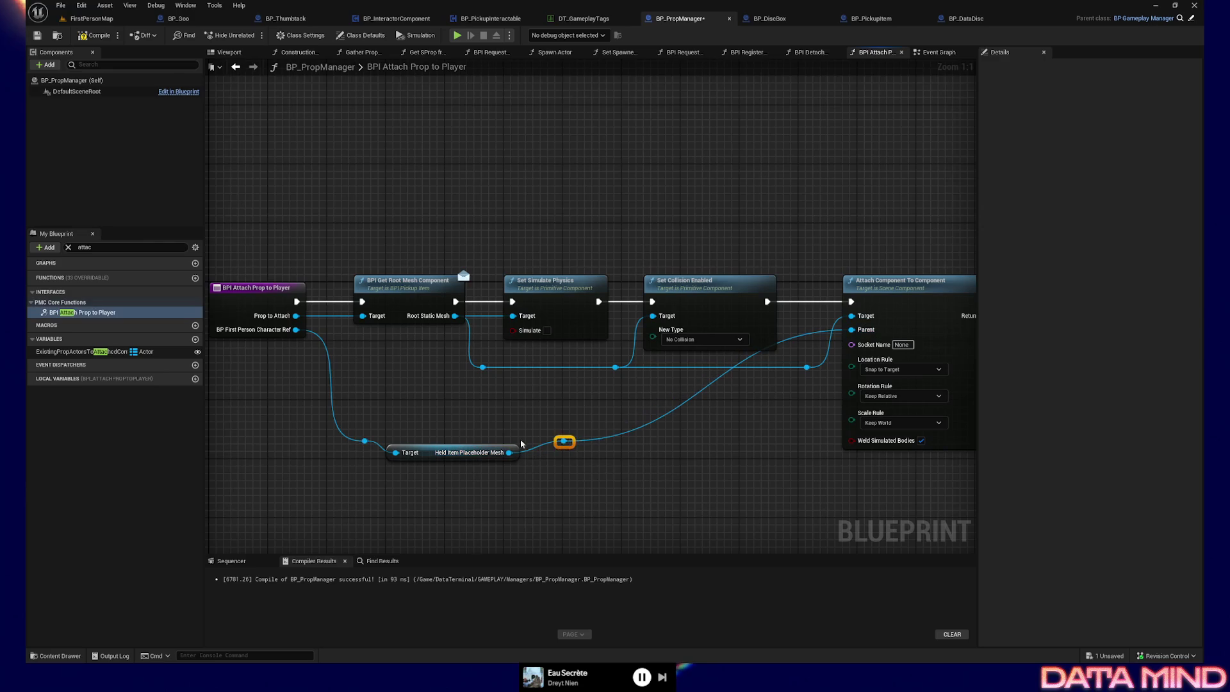
drag(349, 417, 567, 466)
key(q)
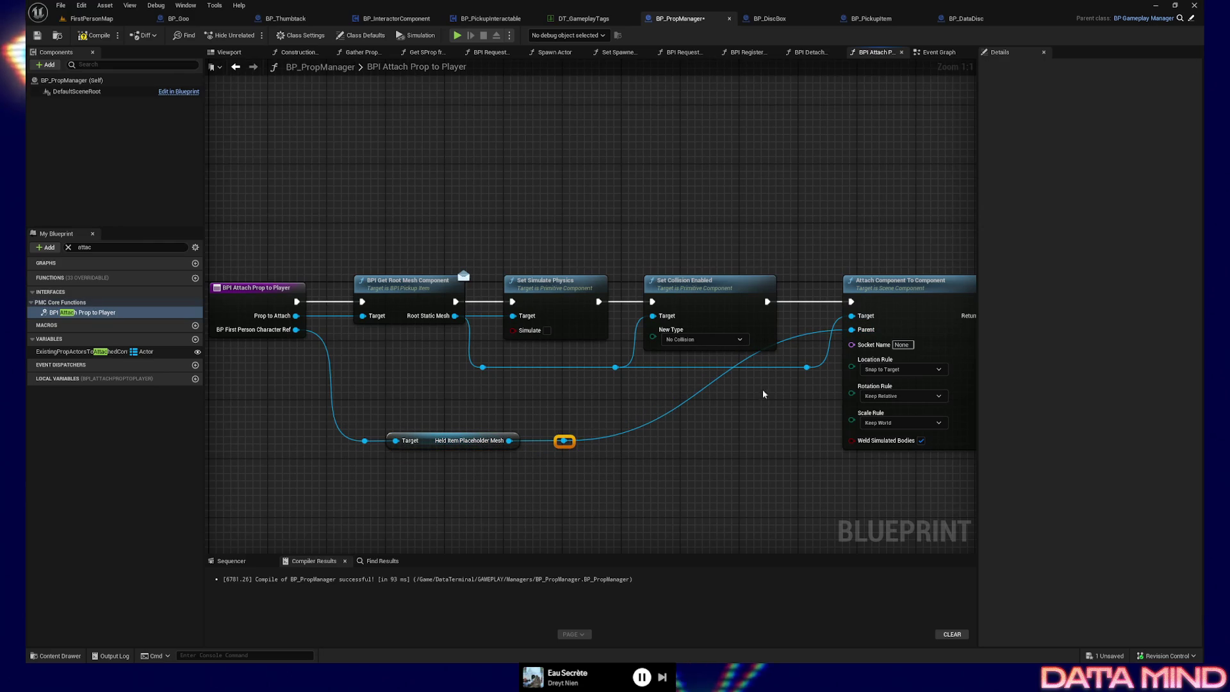
Add a knot on the upper mesh wire, align knots vertically, and raise the placeholder row into line
double_click(807, 368)
key(shift+a)
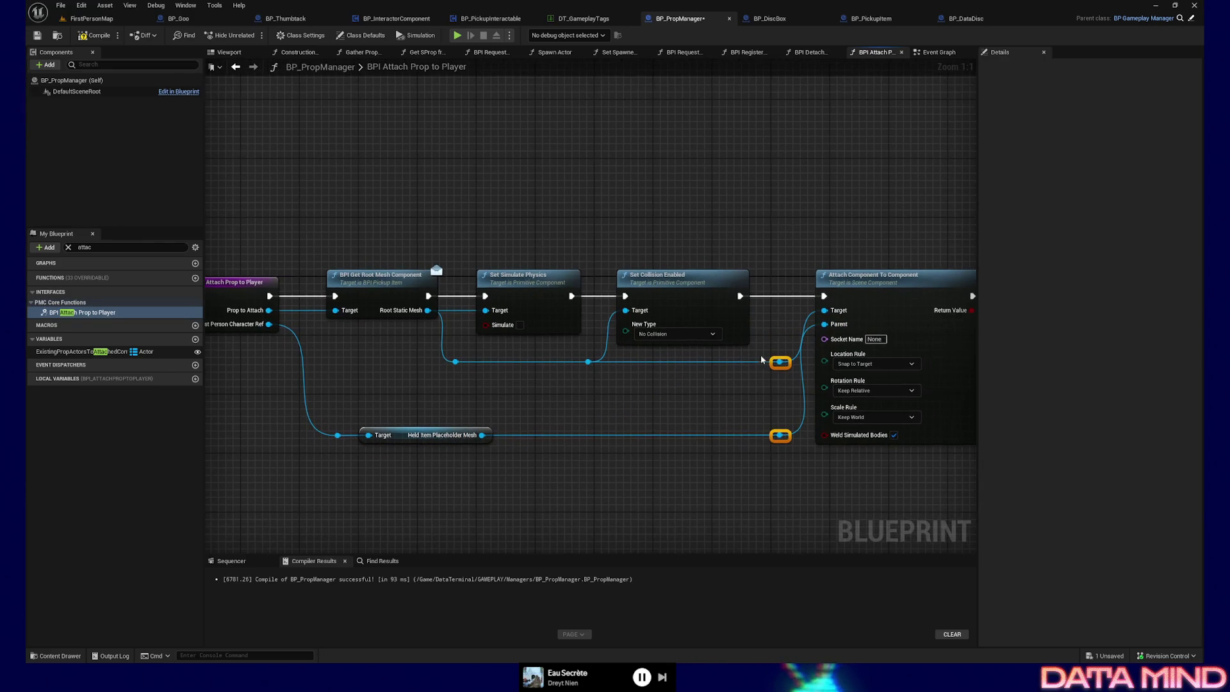
drag(780, 363, 773, 362)
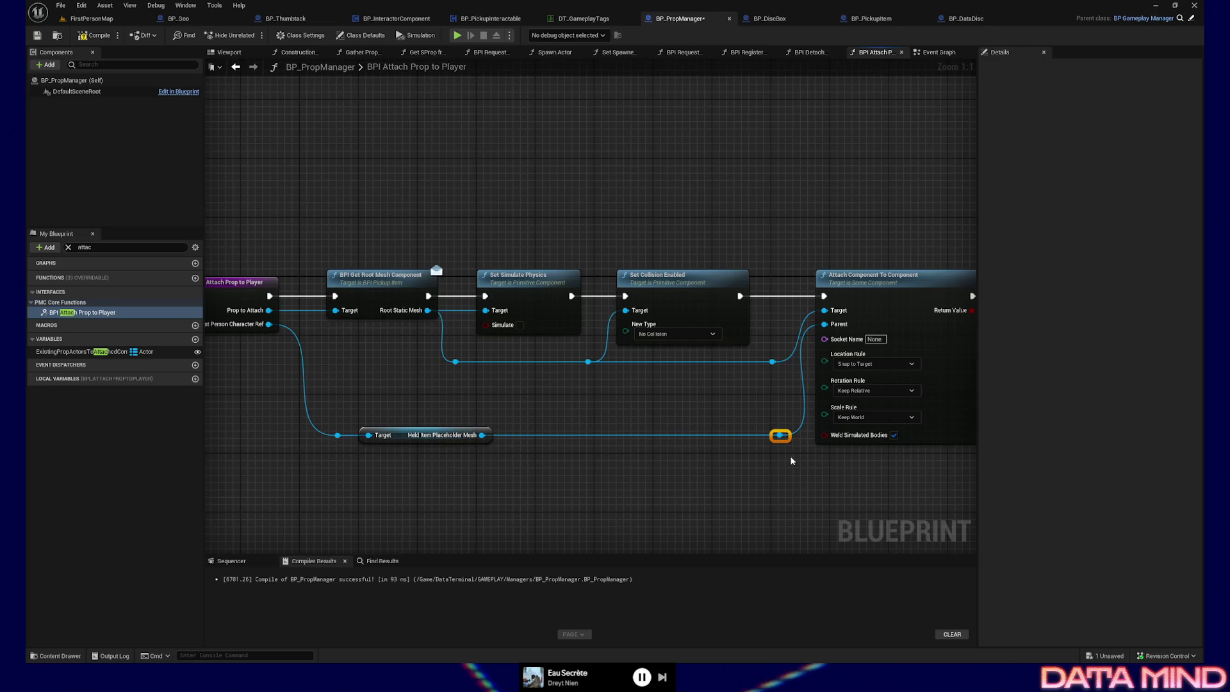
mouse_move(790, 460)
mouse_down()
mouse_move(275, 417)
mouse_move(291, 420)
mouse_up()
key(q)
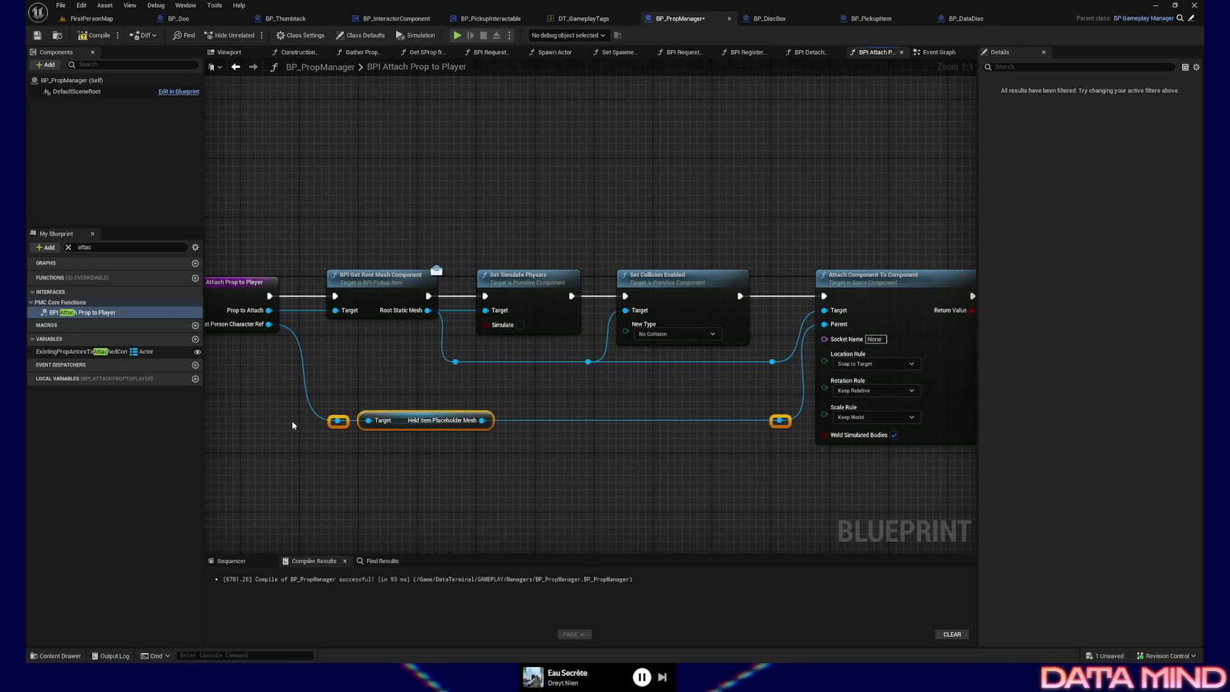
drag(314, 354, 349, 415)
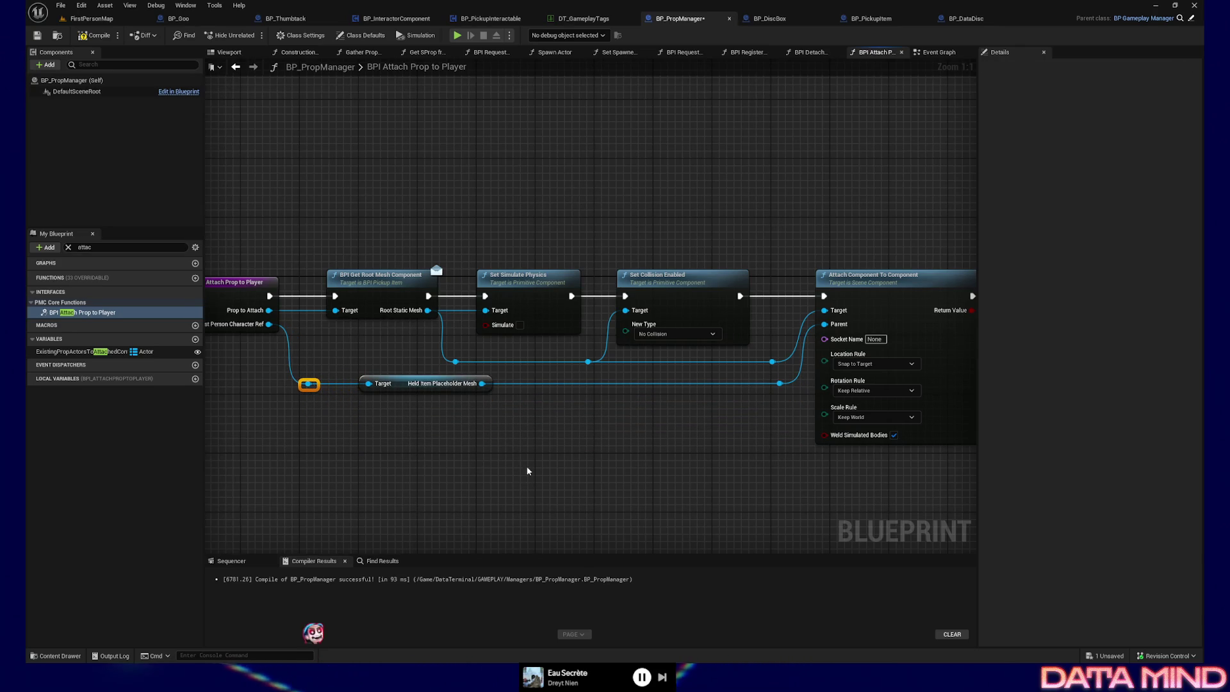
mouse_move(593, 450)
mouse_down()
mouse_move(424, 454)
mouse_move(555, 460)
mouse_up()
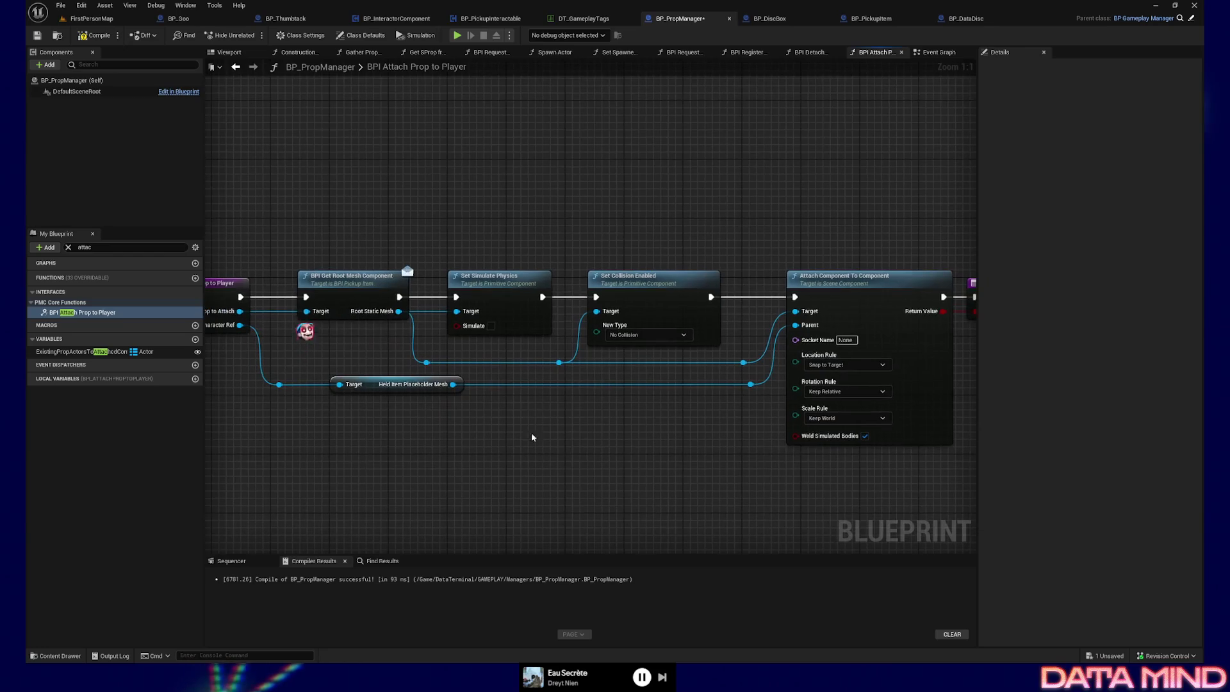
Save BP_PropManager and start Play From Here in FirstPersonMap
click(37, 36)
click(89, 19)
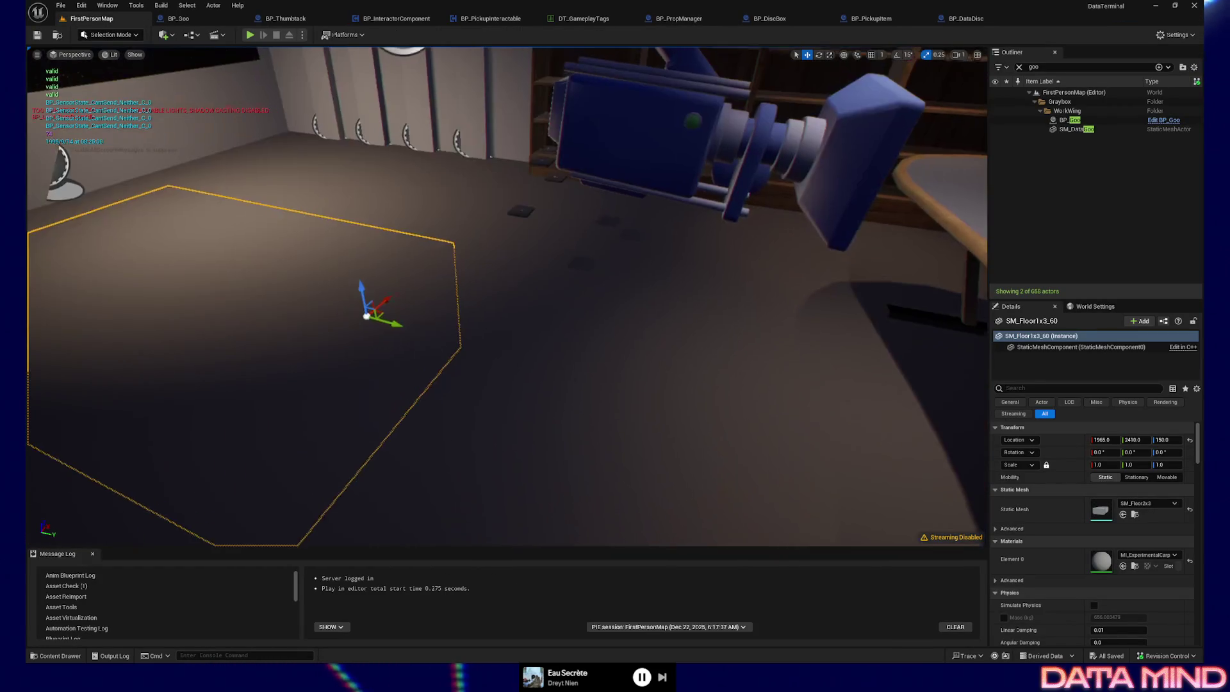
drag(575, 416, 563, 416)
right_click(575, 409)
click(607, 405)
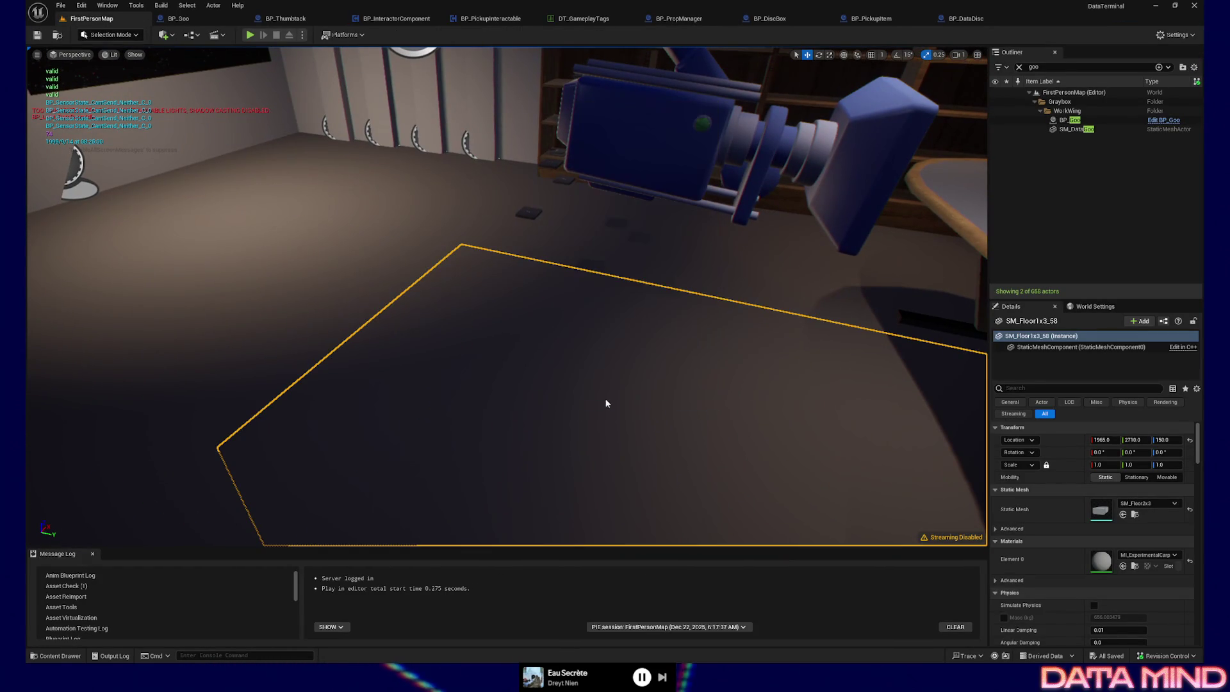
Pick up the yellow Raw Data disc, carry it to the computer table, and quit the session
click(556, 385)
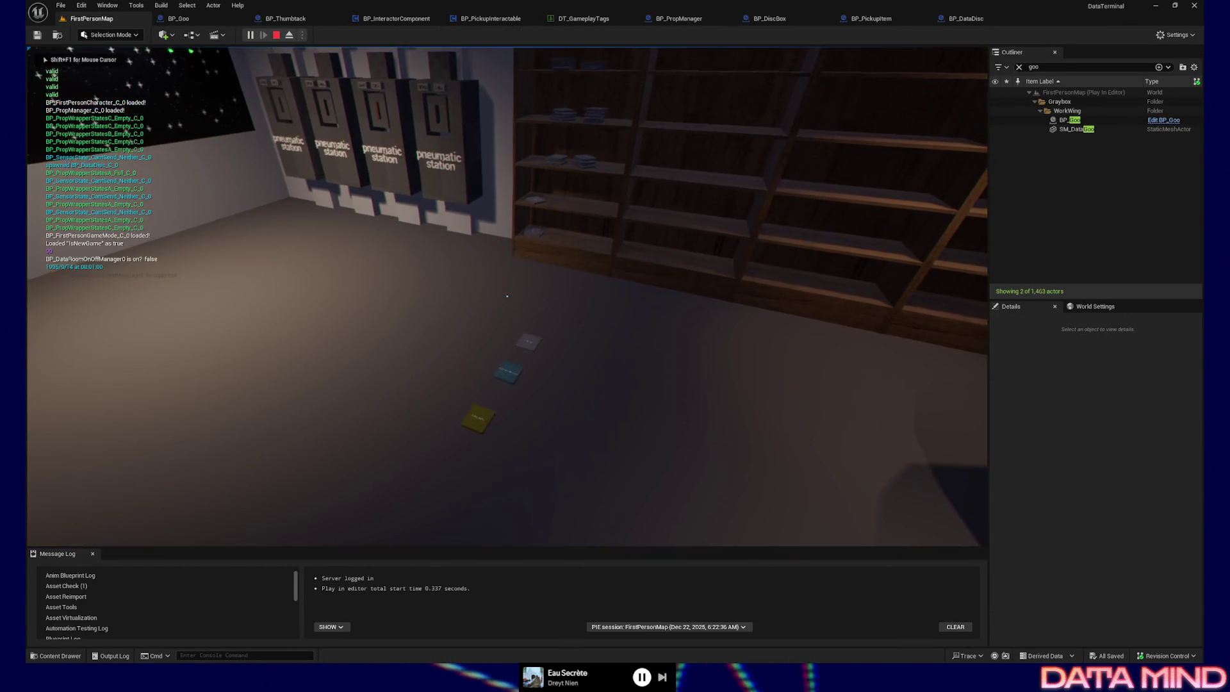
key(w)
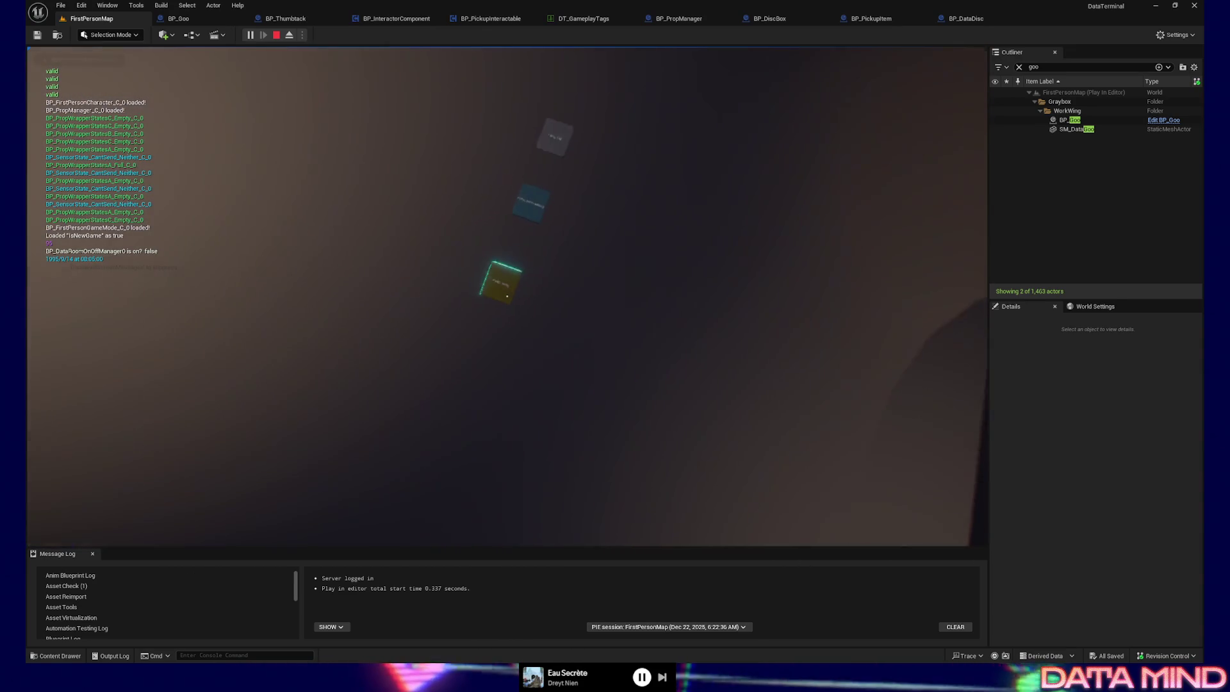
click(506, 296)
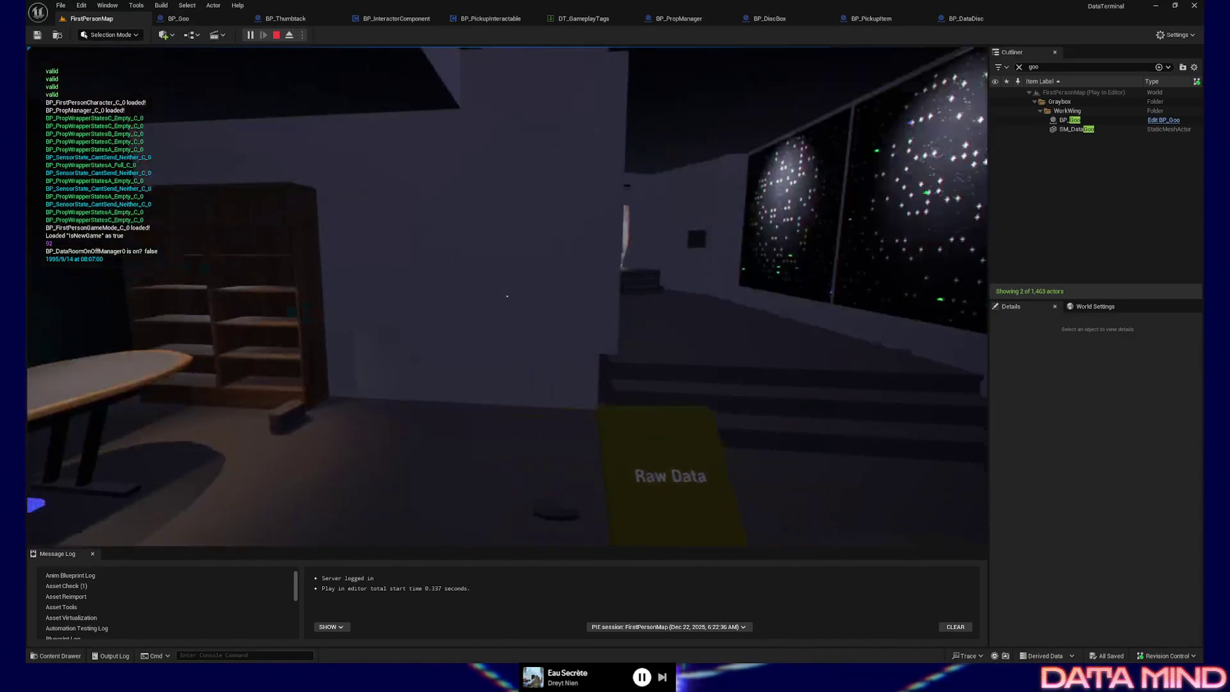
key(w)
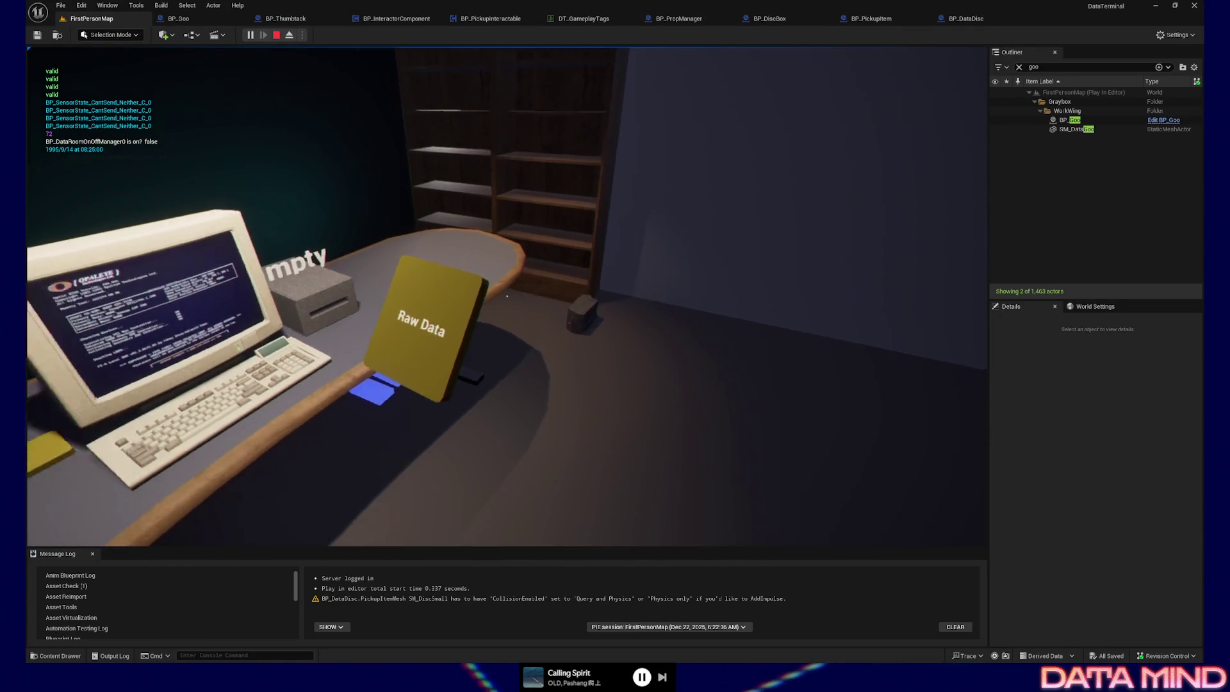
key(Escape)
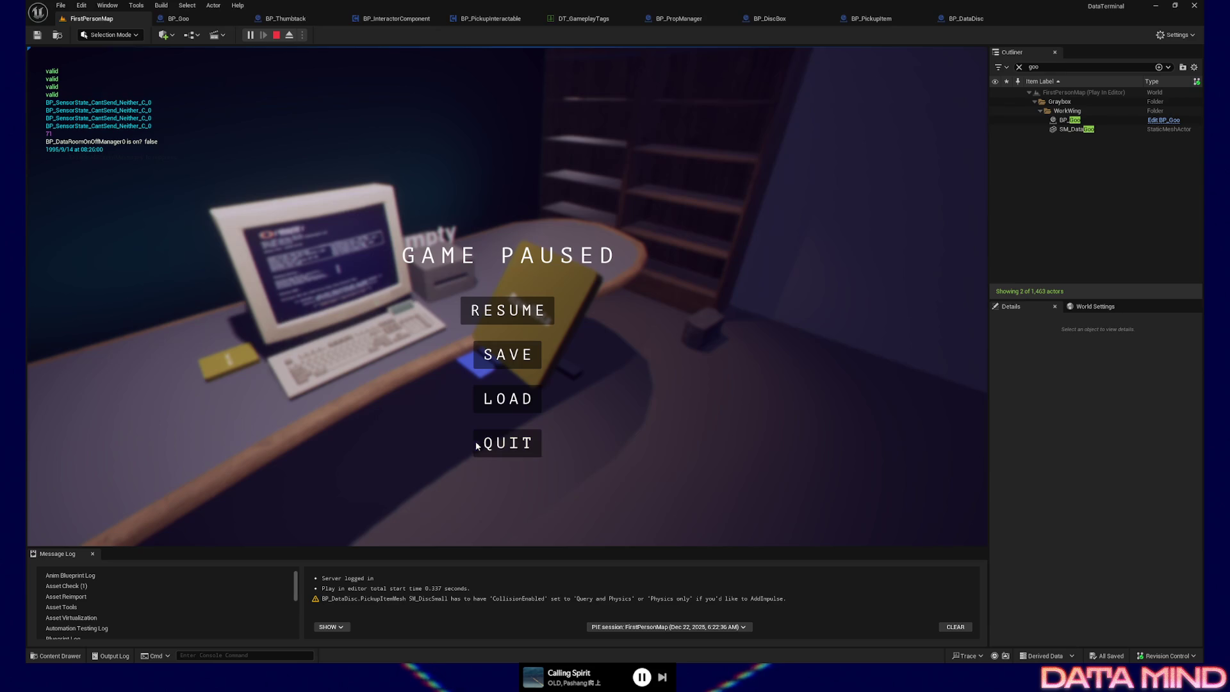
click(499, 440)
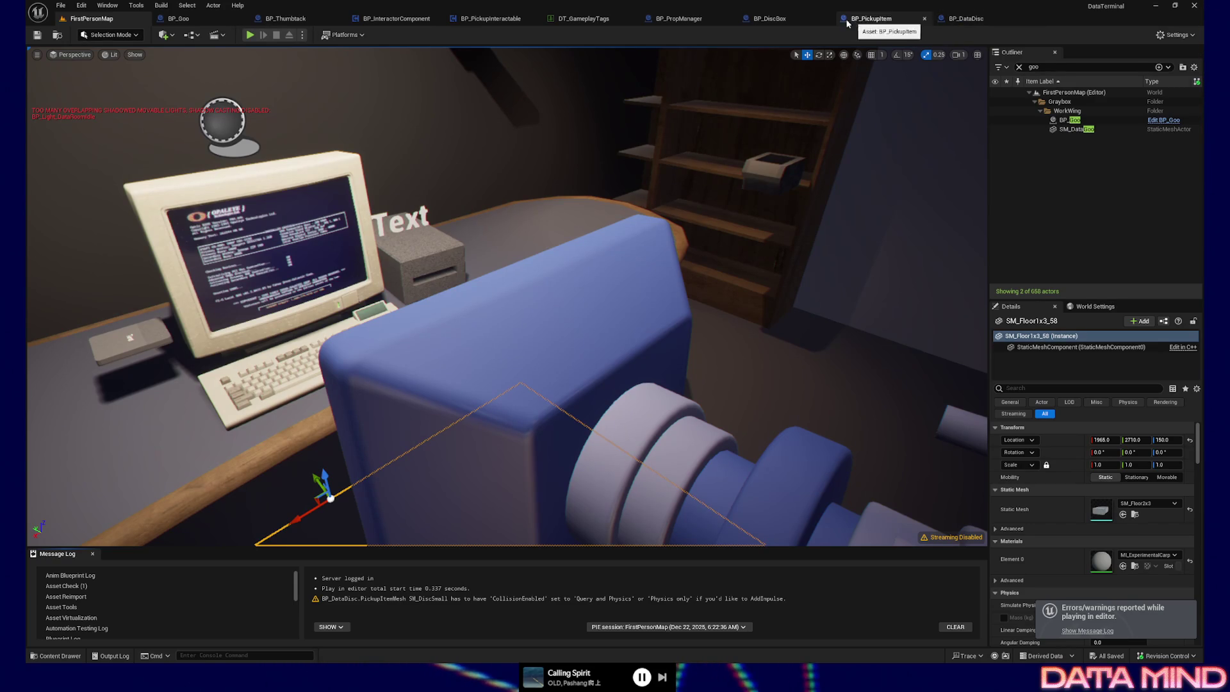
Switch to BP_PickupInteractable and view its BPI Request Interact to Targeted Actor graph
click(677, 23)
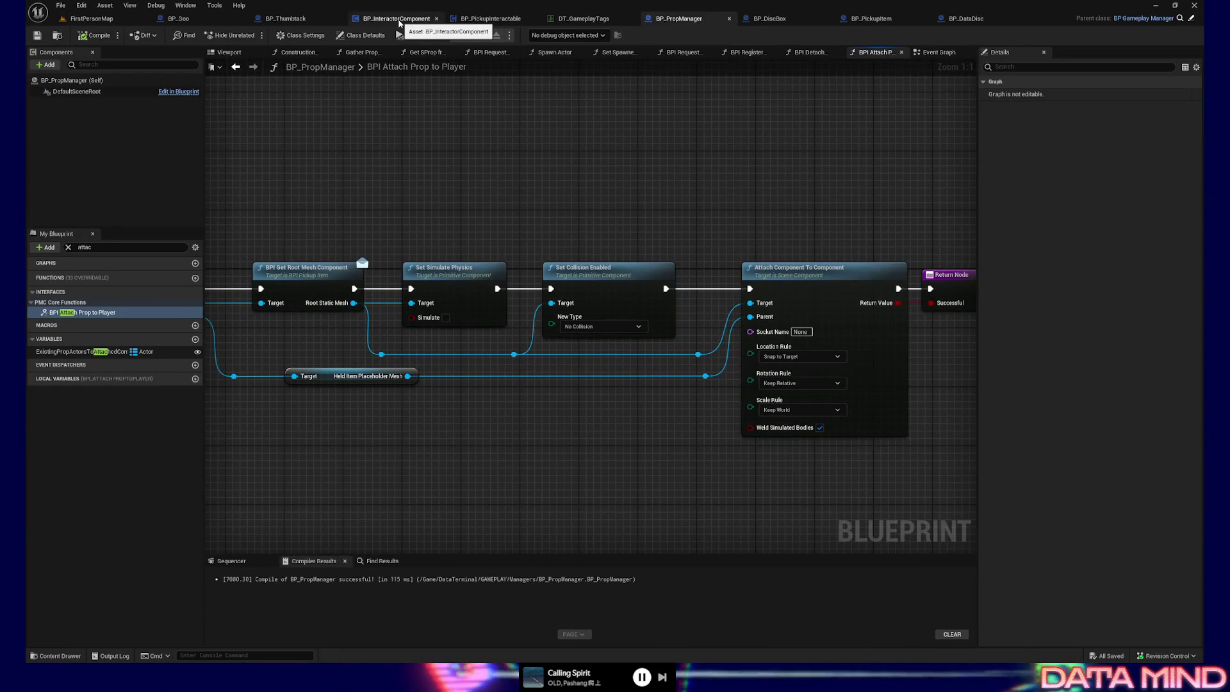
click(495, 23)
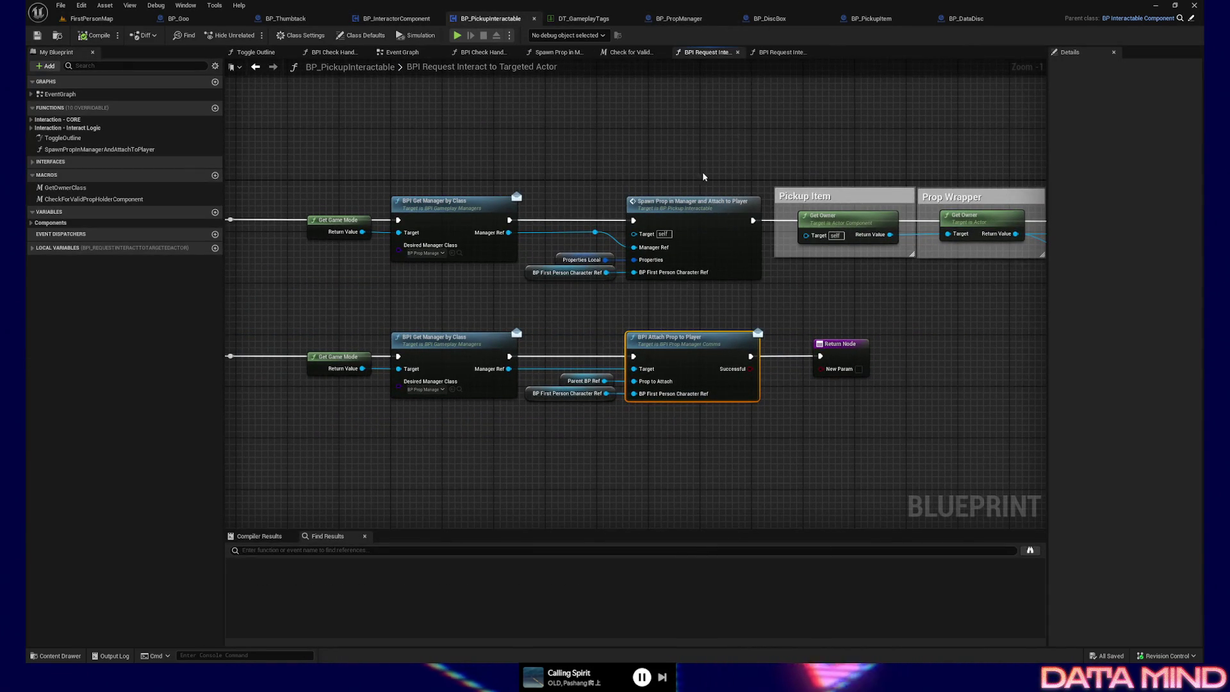
drag(708, 179, 667, 149)
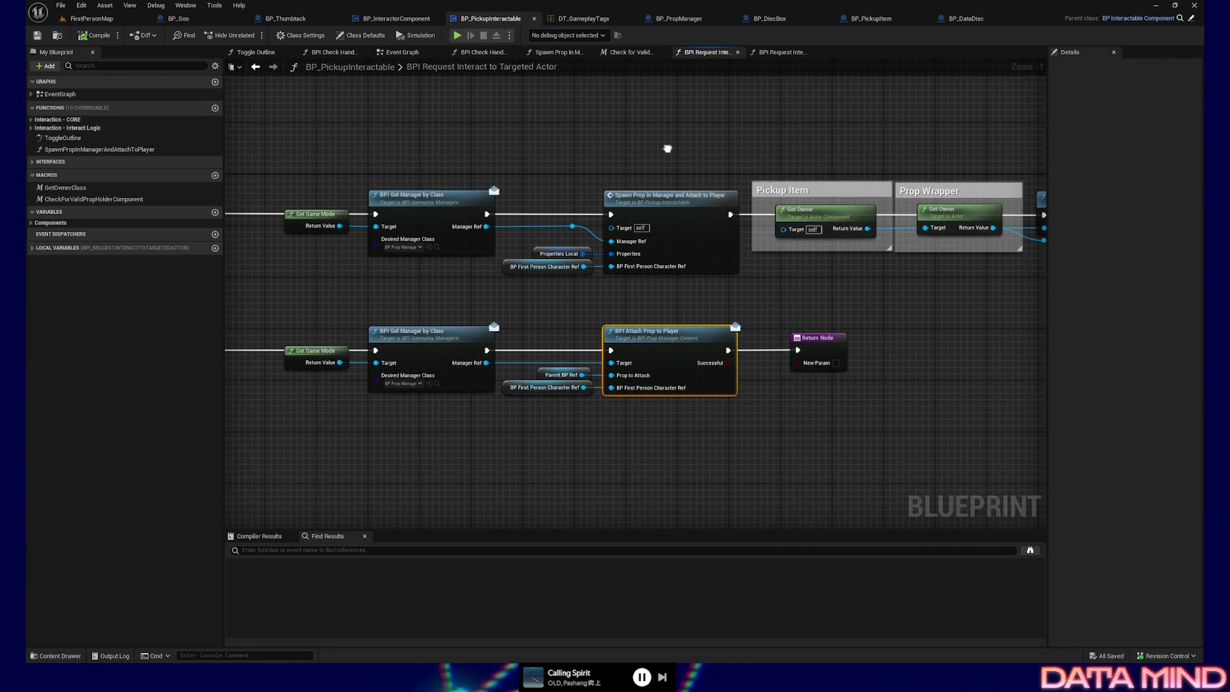
mouse_move(417, 296)
mouse_down()
mouse_move(673, 280)
mouse_move(647, 277)
mouse_move(767, 292)
mouse_move(857, 285)
mouse_up()
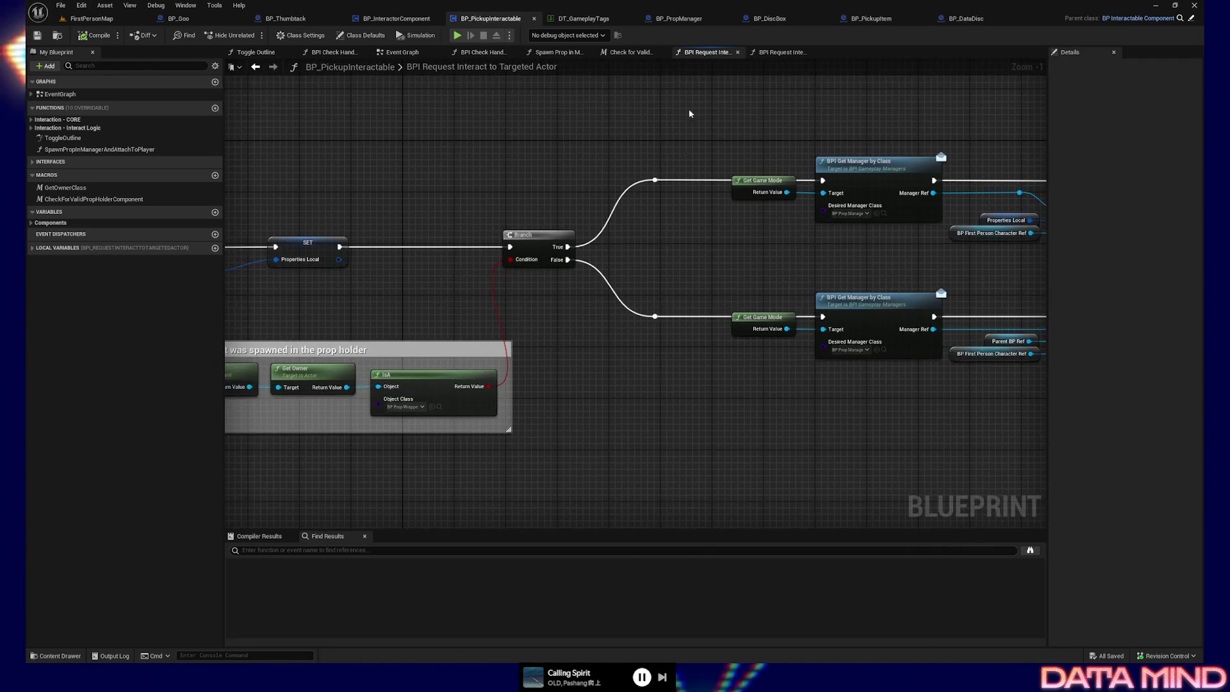
Open the Request Interact to Held Actor graph and look over its branch and detach chain
click(781, 52)
drag(448, 289, 755, 256)
scroll(759, 221, down, 1)
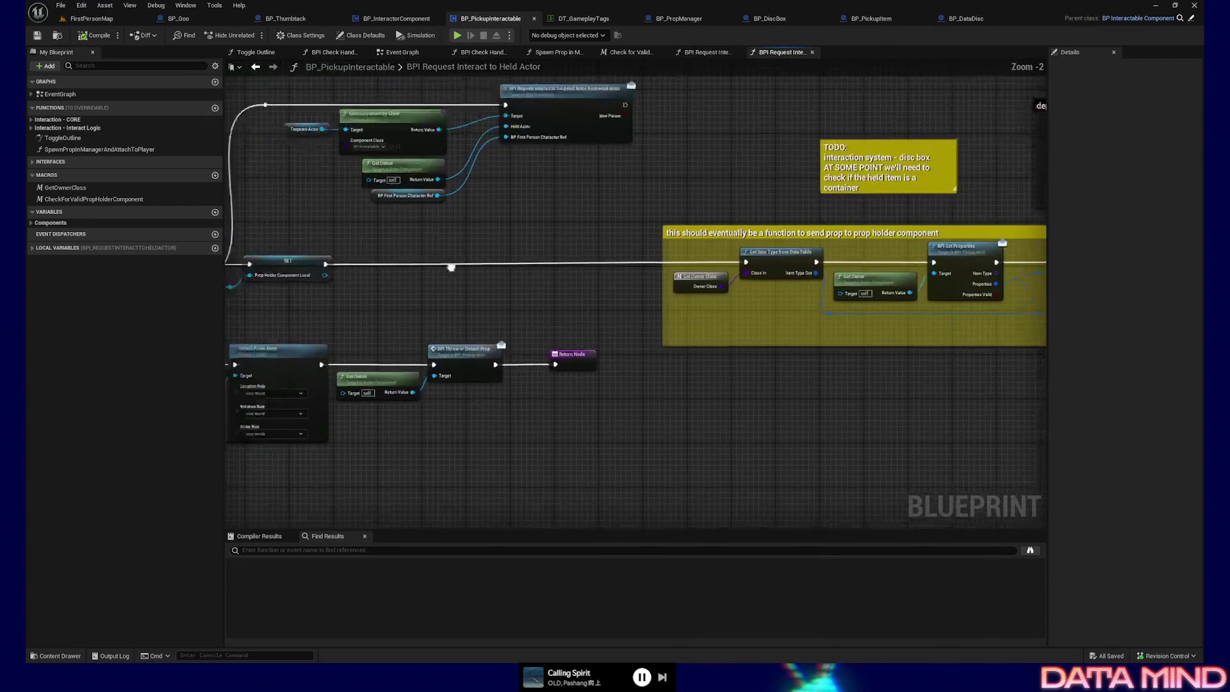
drag(451, 268, 684, 250)
drag(413, 301, 567, 289)
drag(511, 359, 601, 347)
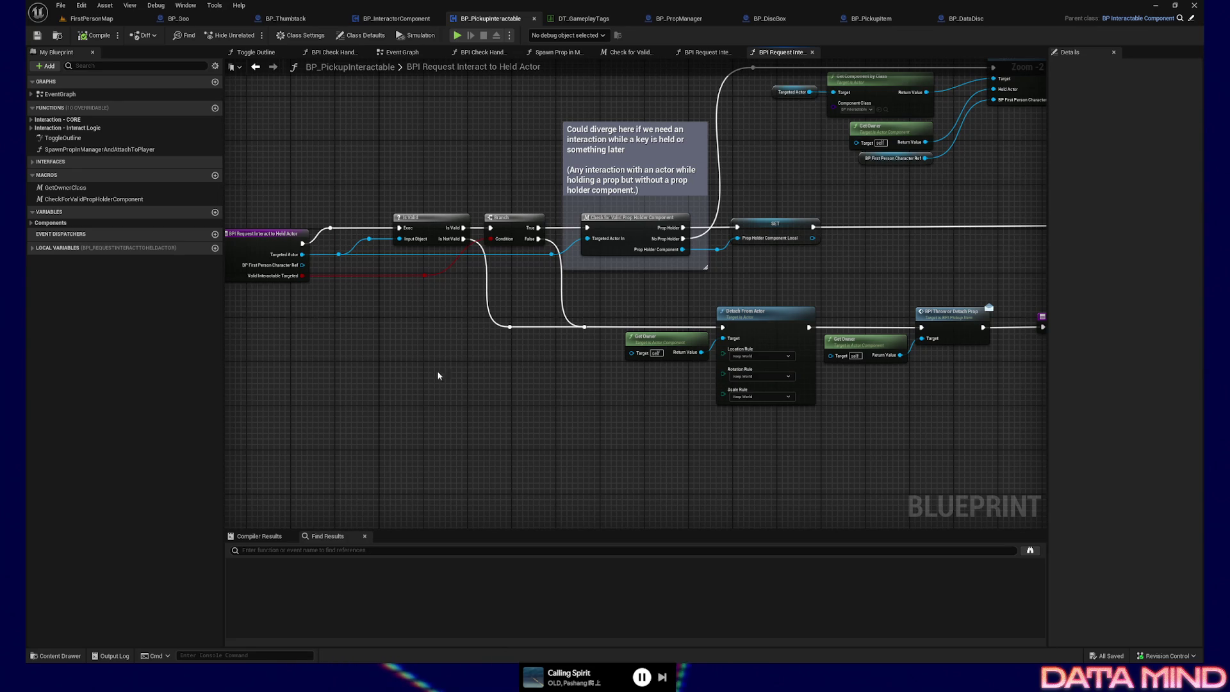
drag(437, 375, 480, 391)
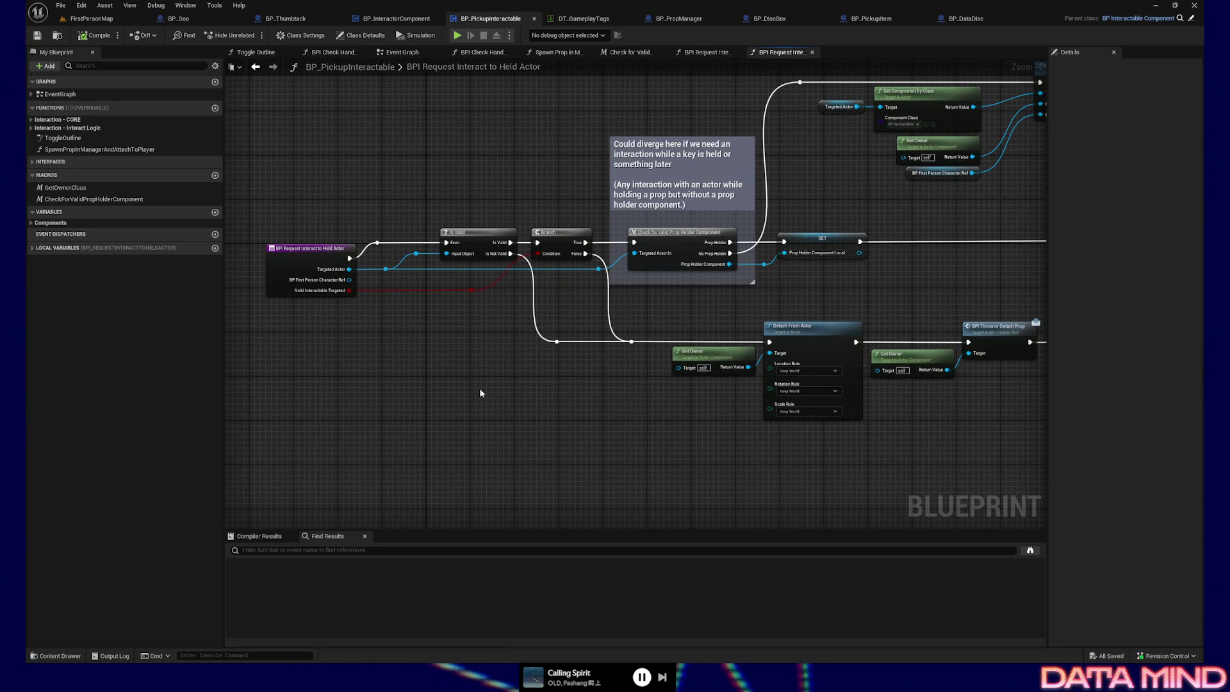
scroll(493, 379, up, 2)
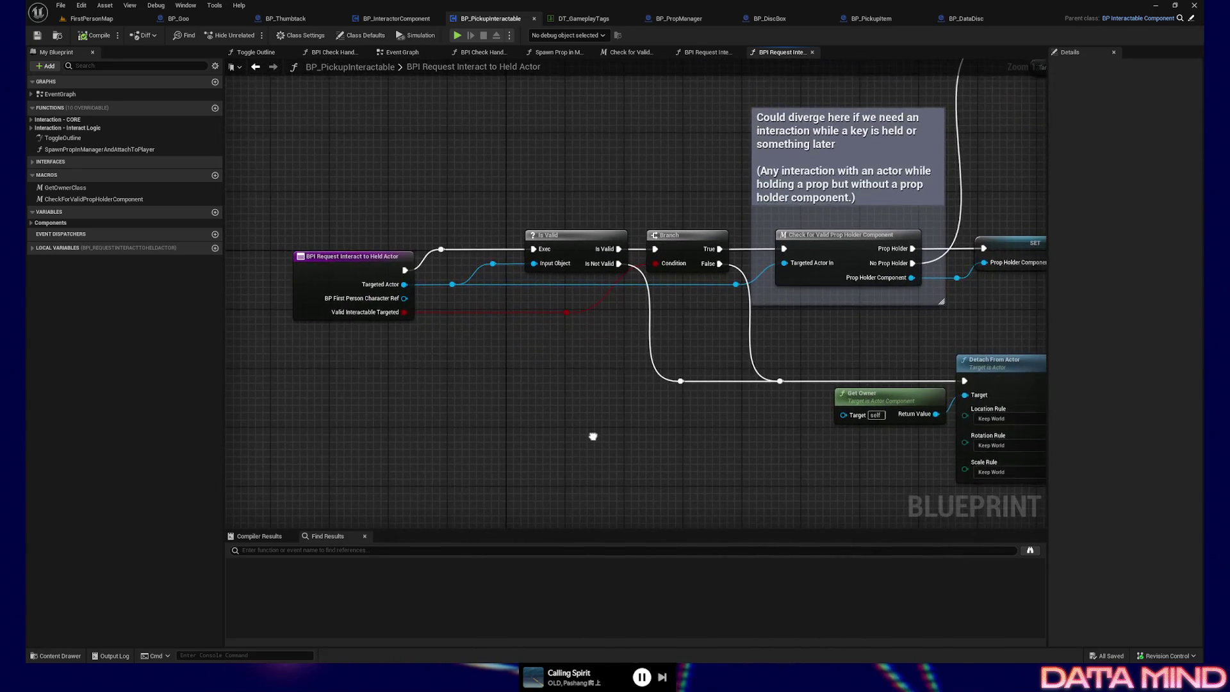
drag(592, 436, 582, 436)
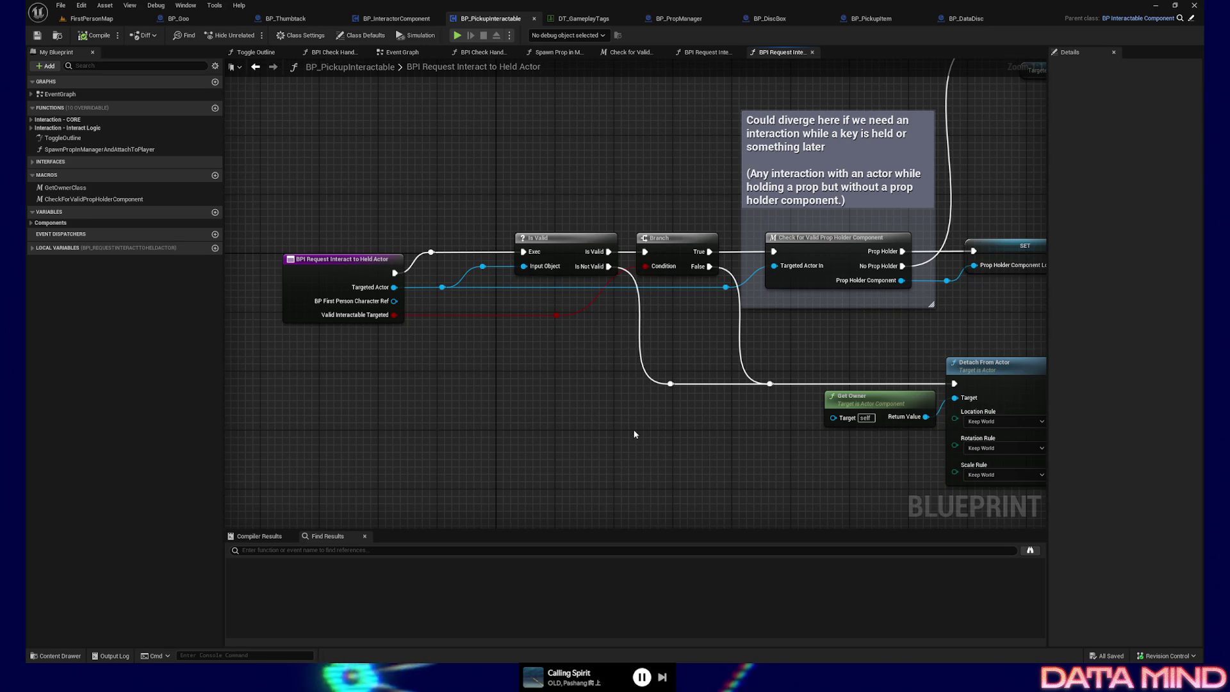
drag(633, 430, 591, 443)
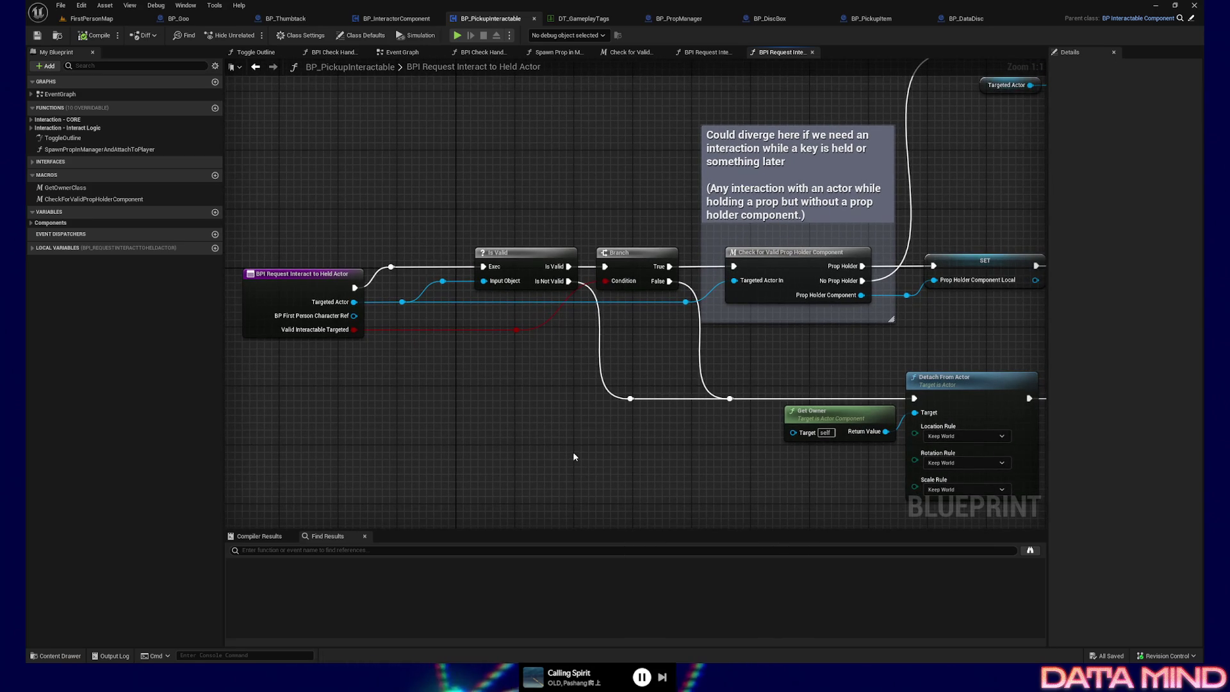
drag(823, 337, 658, 336)
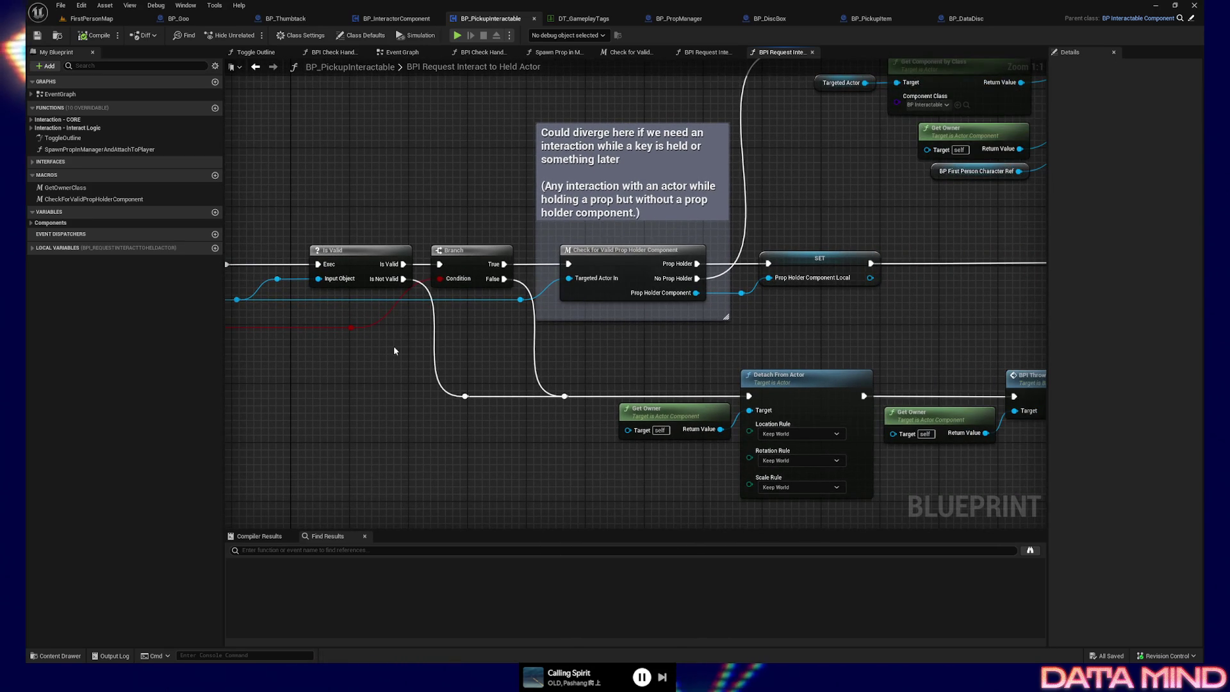
drag(393, 345, 495, 350)
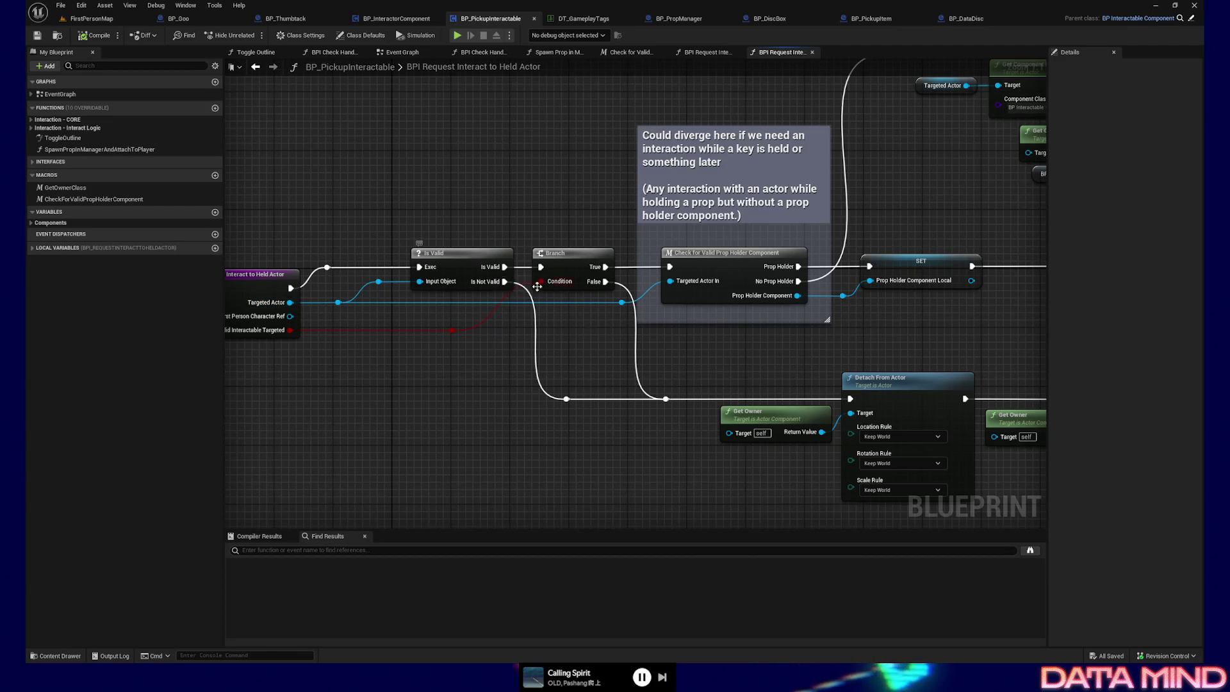
Move Get Owner, Throw or Detach Prop and the Return Node further right
mouse_move(656, 420)
mouse_down()
mouse_move(471, 403)
mouse_move(405, 362)
mouse_up()
drag(511, 296, 709, 467)
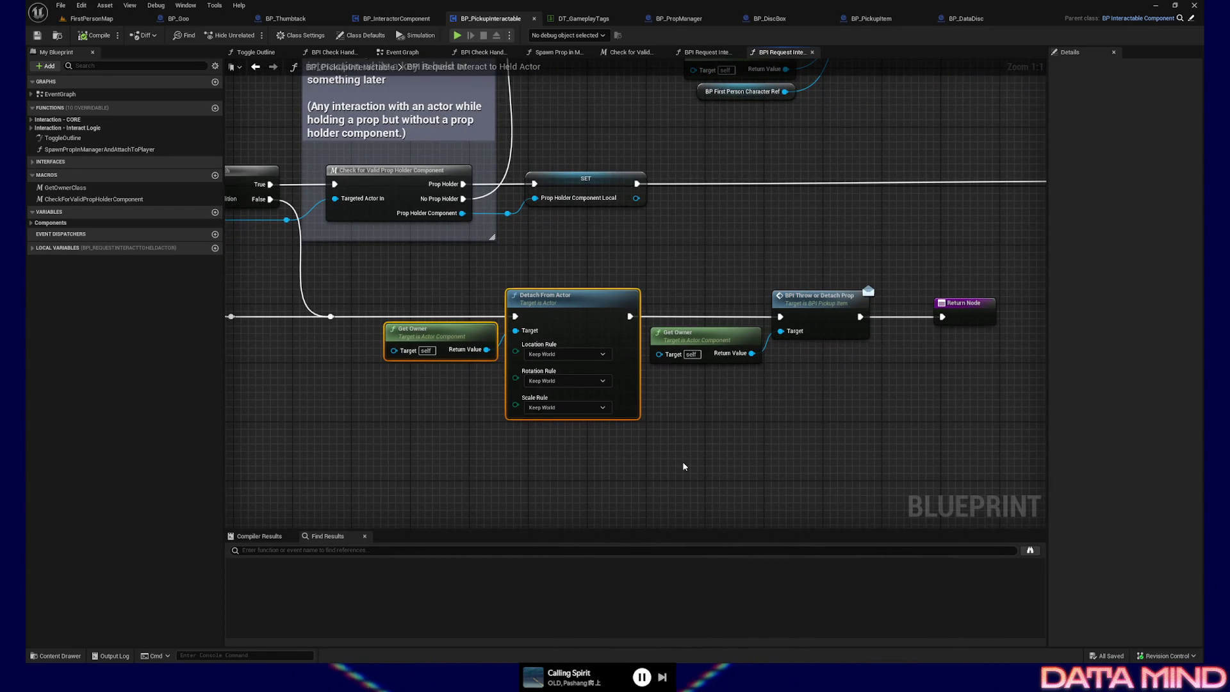
drag(592, 489, 611, 489)
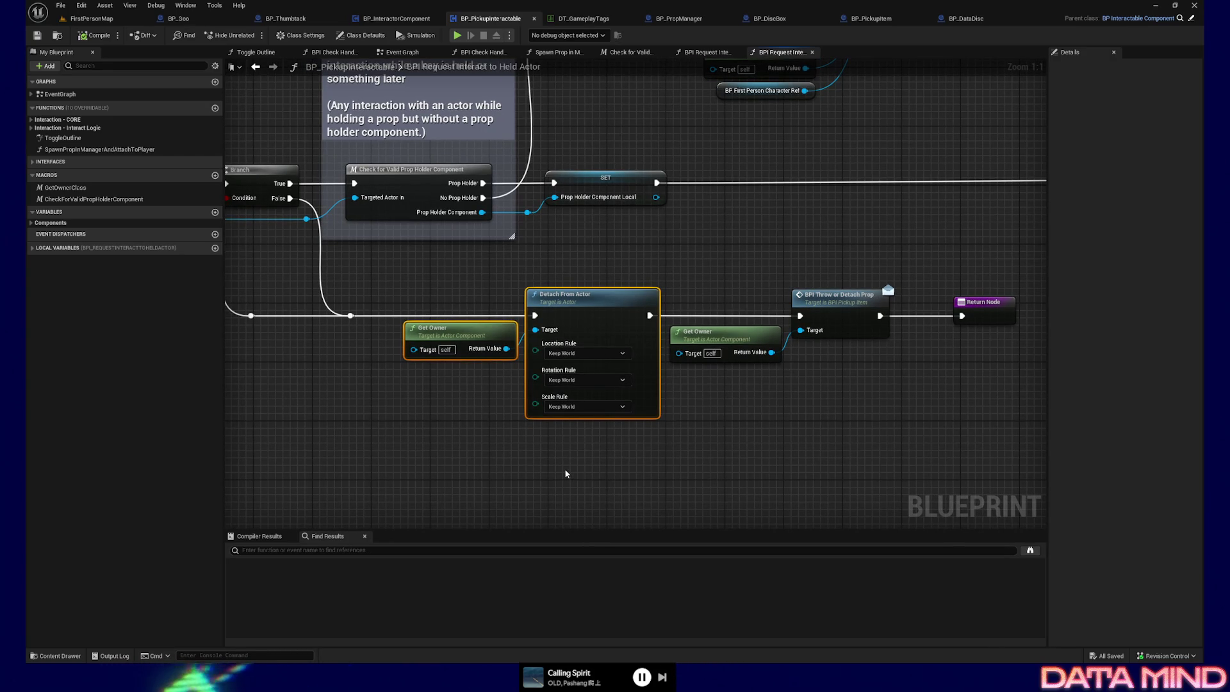
drag(565, 473, 597, 467)
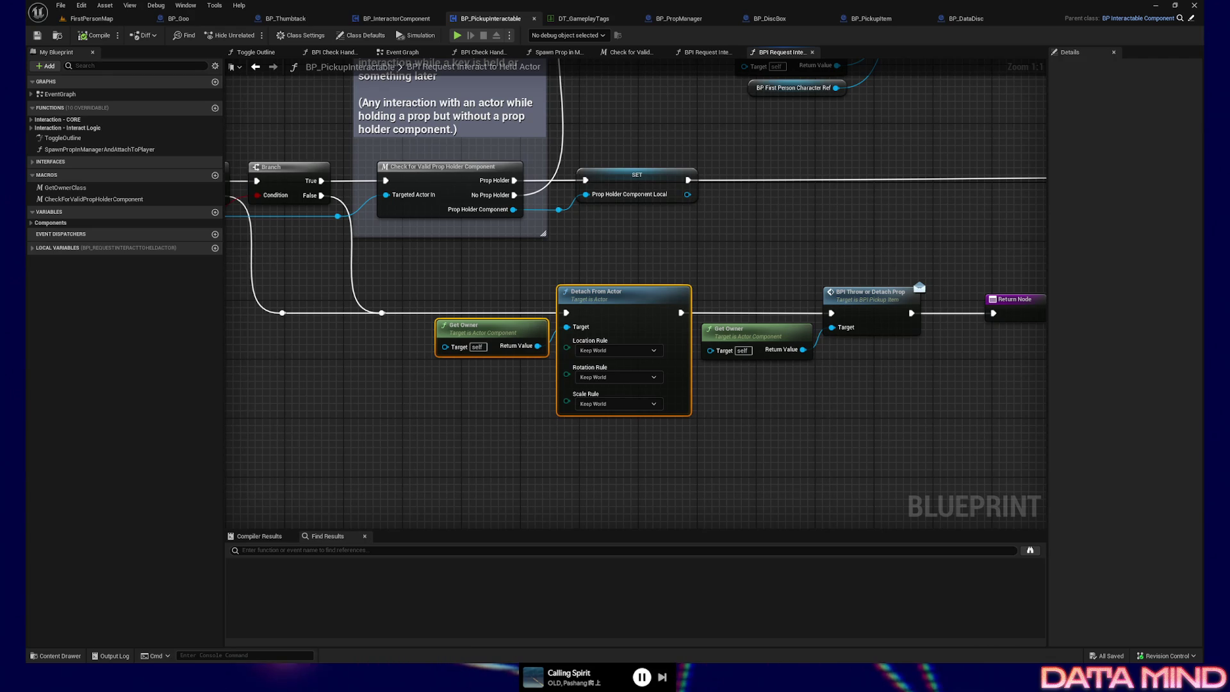
drag(548, 447, 493, 448)
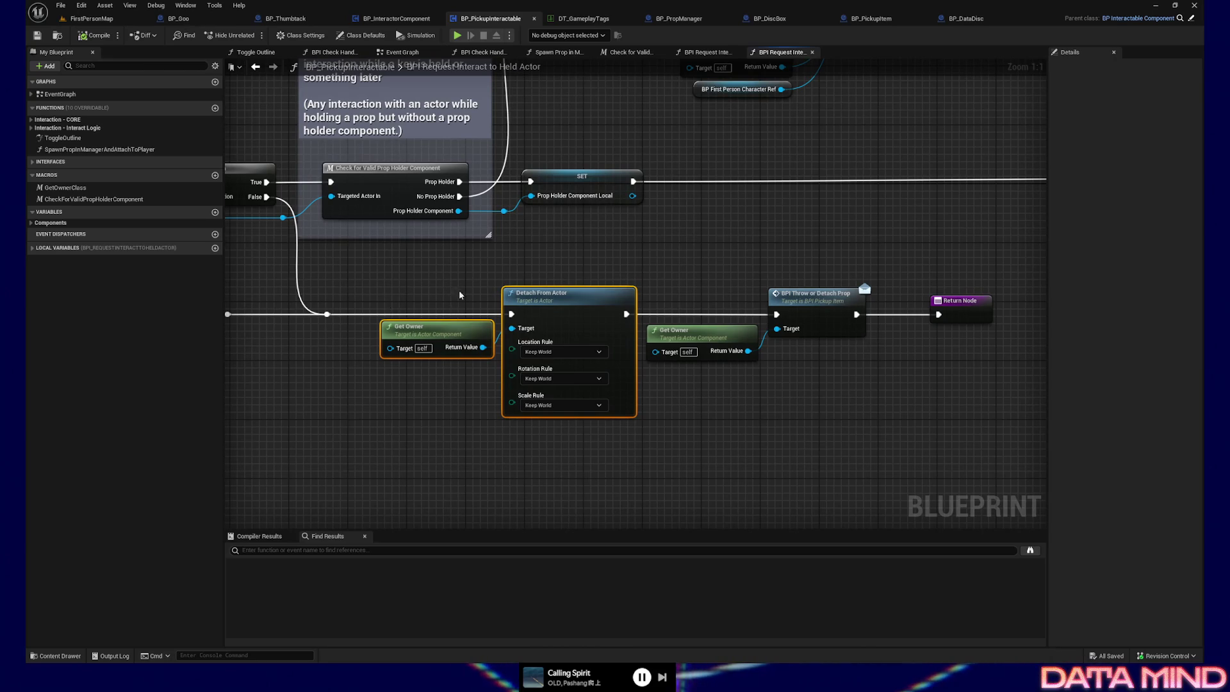
drag(459, 289, 485, 263)
mouse_move(790, 249)
mouse_down()
mouse_move(663, 261)
mouse_move(601, 248)
mouse_move(912, 374)
mouse_up()
drag(730, 282, 863, 282)
Shorten the yellow comment box and shift the lower-row nodes down below it
mouse_move(891, 356)
mouse_down()
mouse_move(818, 406)
mouse_move(892, 393)
mouse_up()
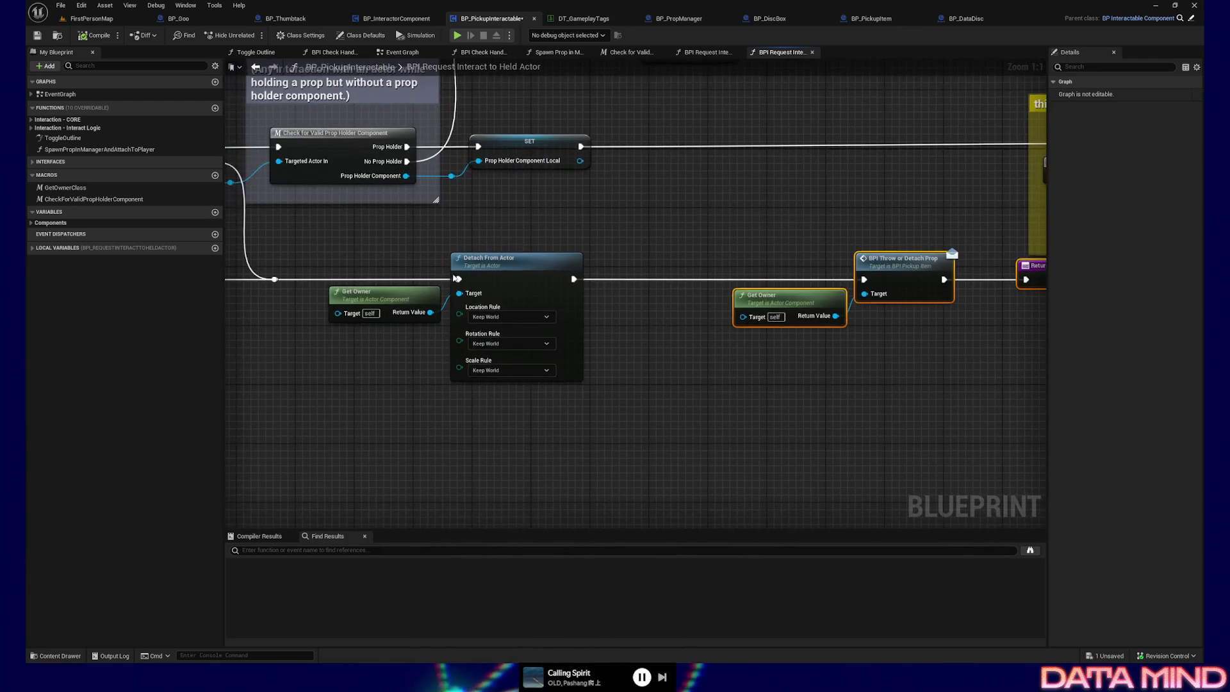
scroll(762, 424, down, 3)
mouse_move(761, 424)
mouse_down()
mouse_move(469, 417)
mouse_move(666, 387)
mouse_move(703, 355)
mouse_up()
drag(675, 300, 675, 291)
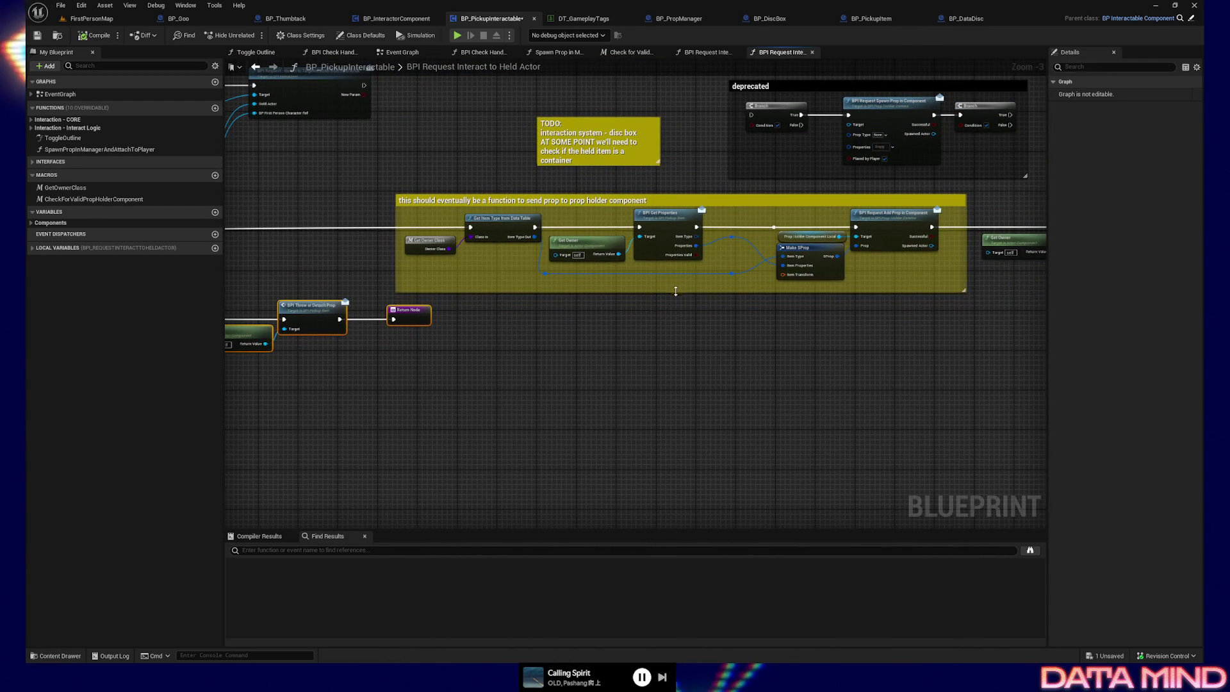
scroll(675, 289, left, 10)
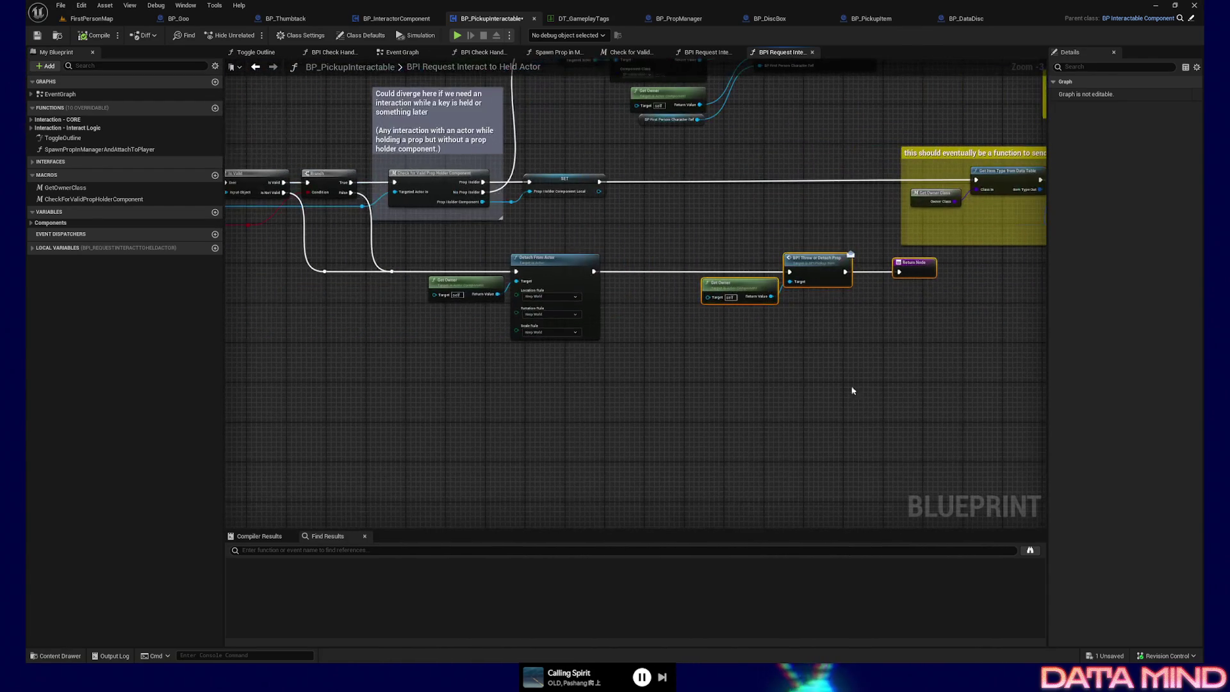
mouse_move(935, 373)
mouse_down()
mouse_move(247, 242)
mouse_move(269, 258)
mouse_up()
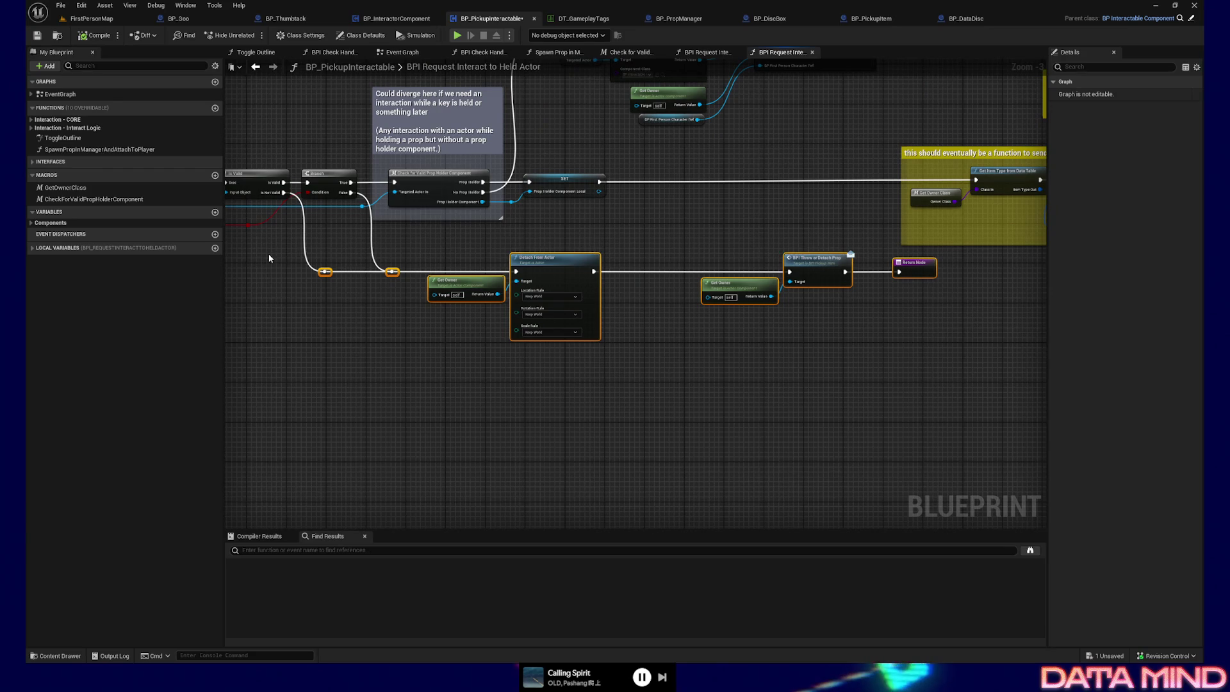
key(Down)
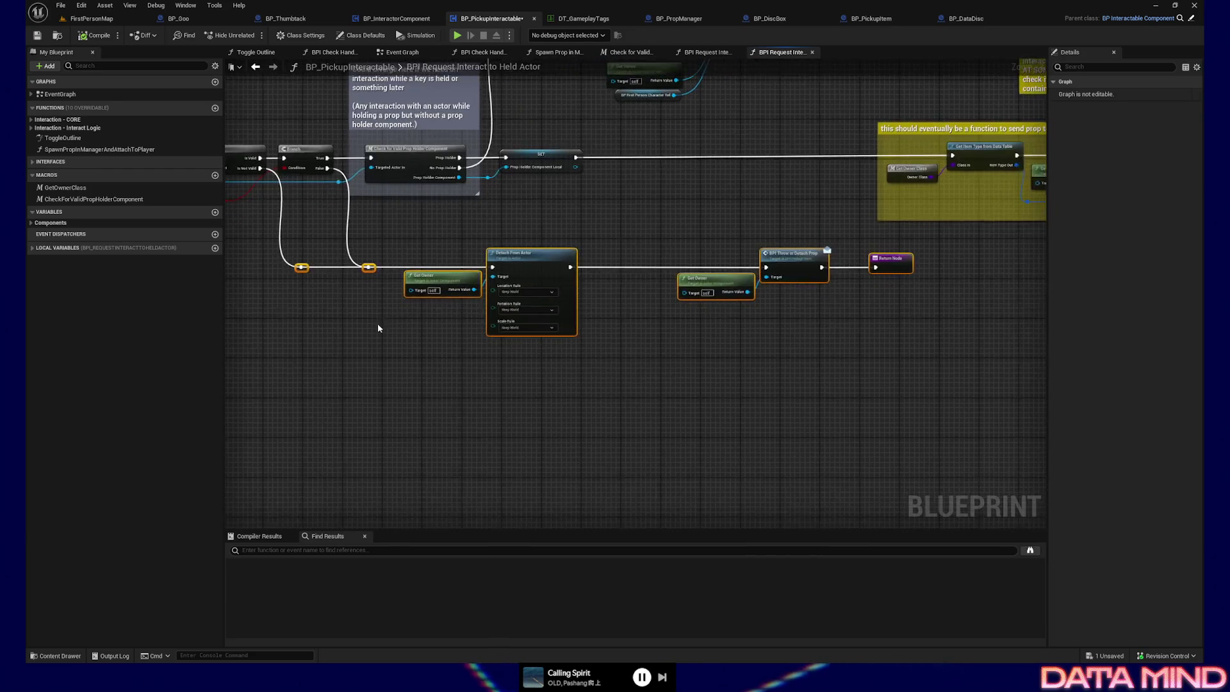
scroll(378, 323, up, 3)
Reposition the first Get Owner node and wire its Return Value into Detach From Actor's Target
mouse_move(397, 383)
mouse_down()
mouse_move(338, 383)
mouse_move(362, 388)
mouse_up()
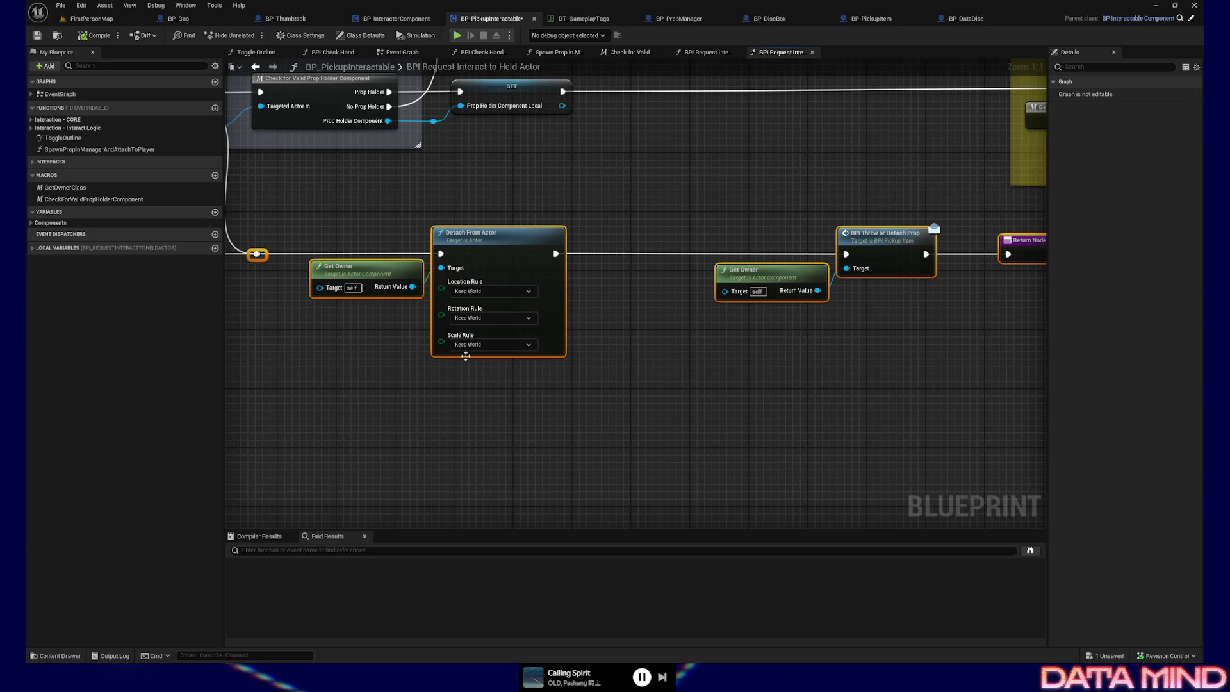
click(377, 290)
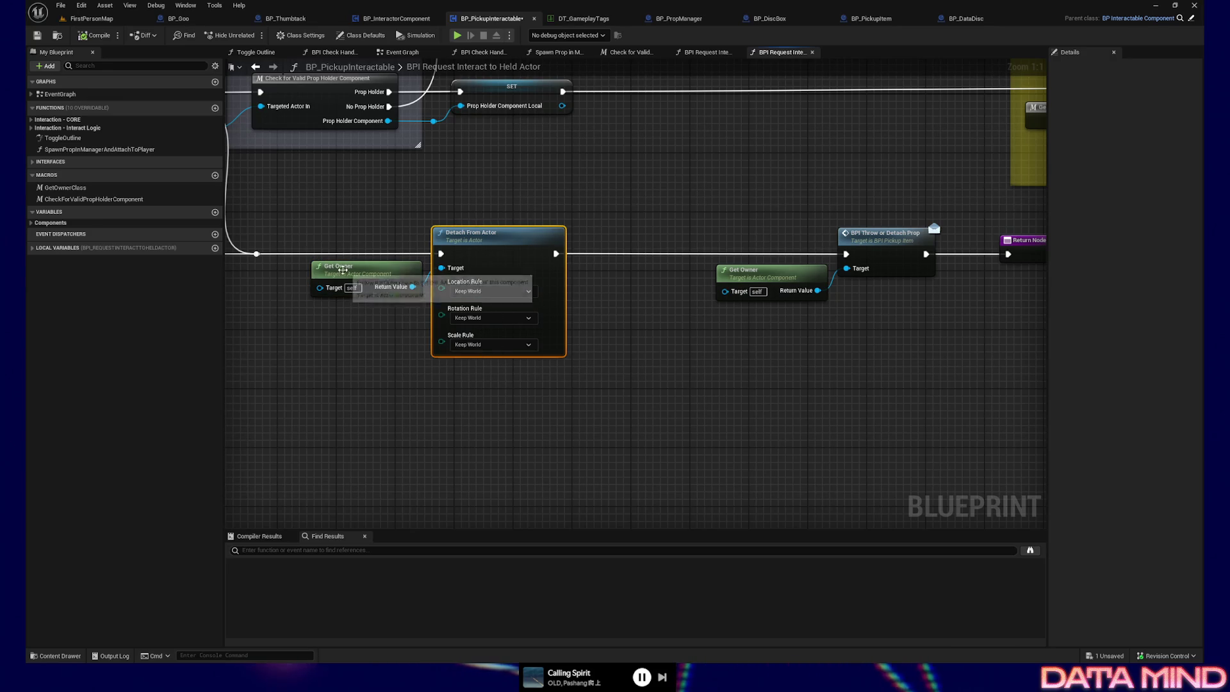
mouse_move(416, 275)
mouse_down()
mouse_move(401, 294)
mouse_move(406, 355)
mouse_move(426, 375)
mouse_up()
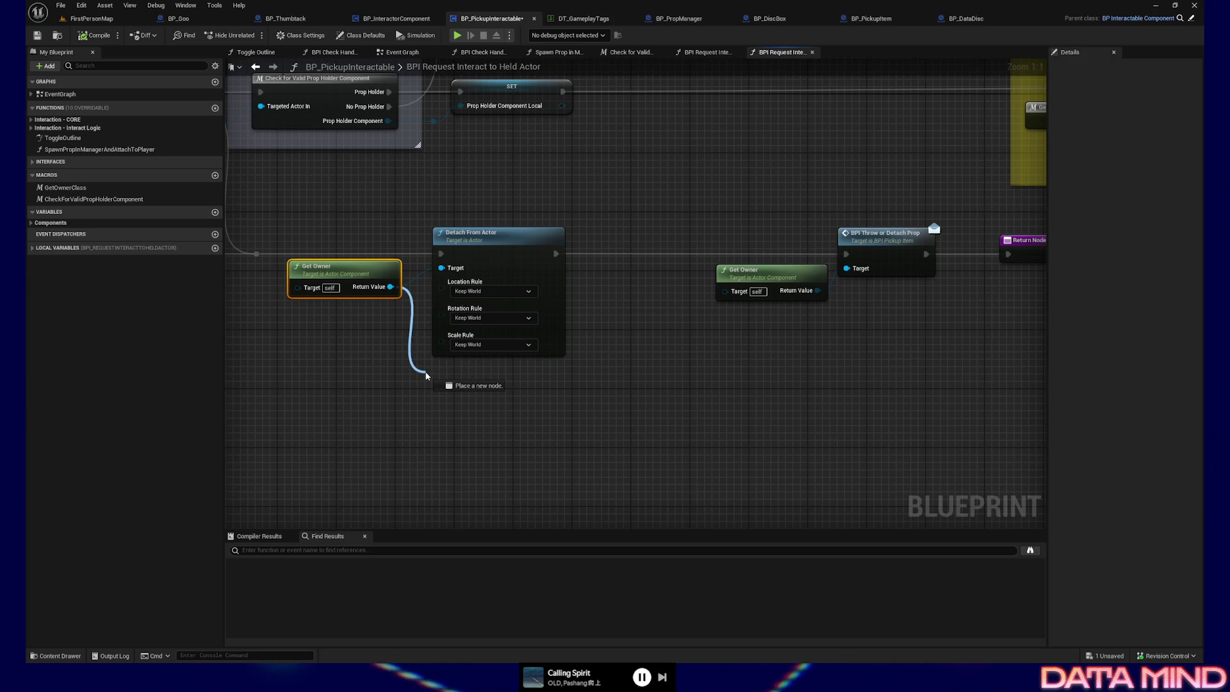
drag(394, 371, 394, 371)
click(331, 327)
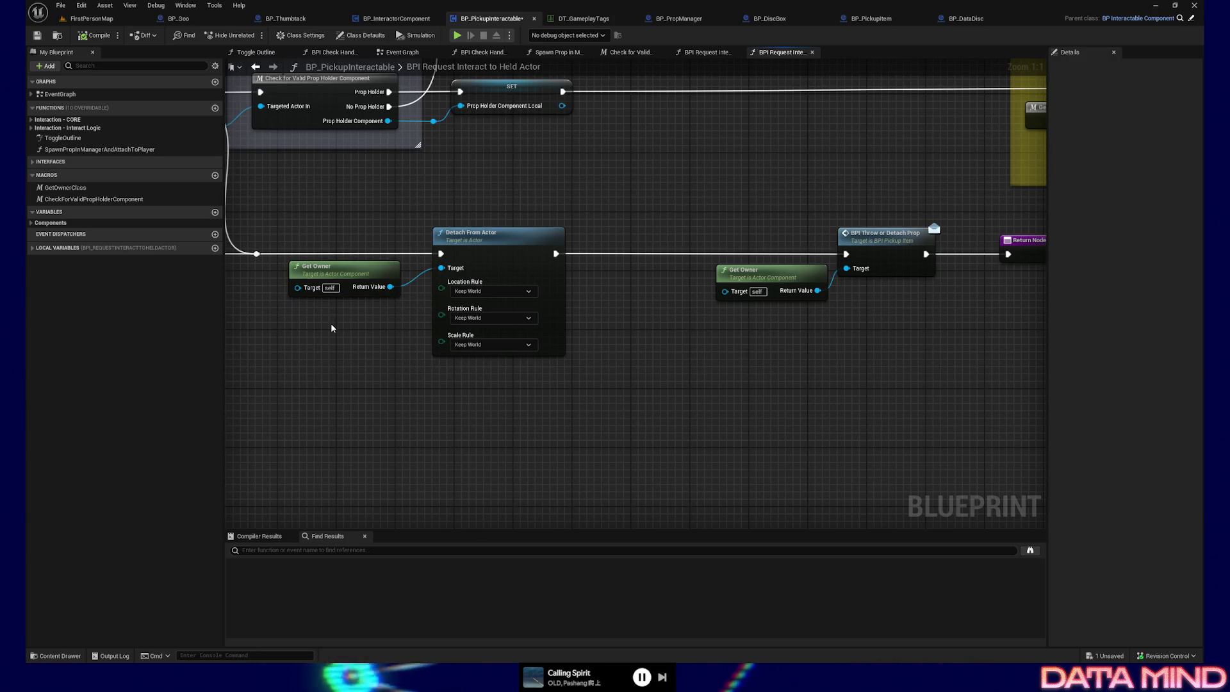
mouse_move(388, 310)
mouse_down()
mouse_move(537, 341)
mouse_move(465, 357)
mouse_move(344, 334)
mouse_up()
drag(452, 300, 452, 304)
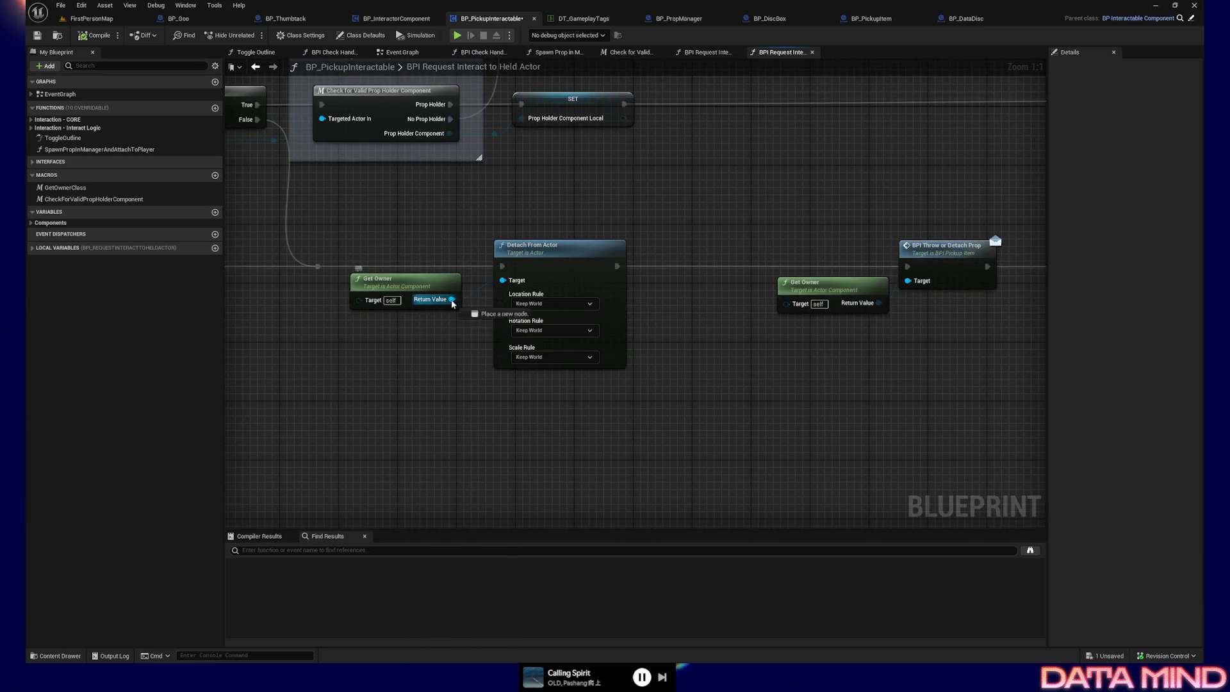
drag(484, 392, 484, 392)
click(396, 378)
drag(451, 299, 502, 280)
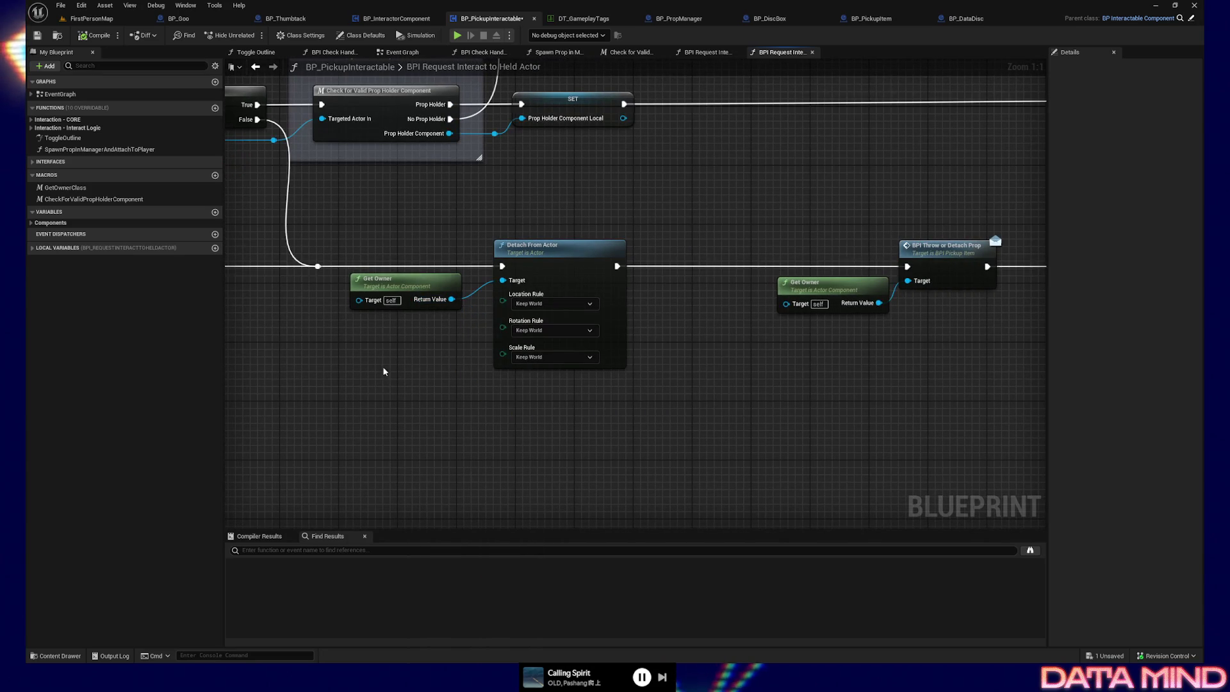
mouse_move(383, 367)
mouse_down()
mouse_move(498, 370)
mouse_move(484, 369)
mouse_up()
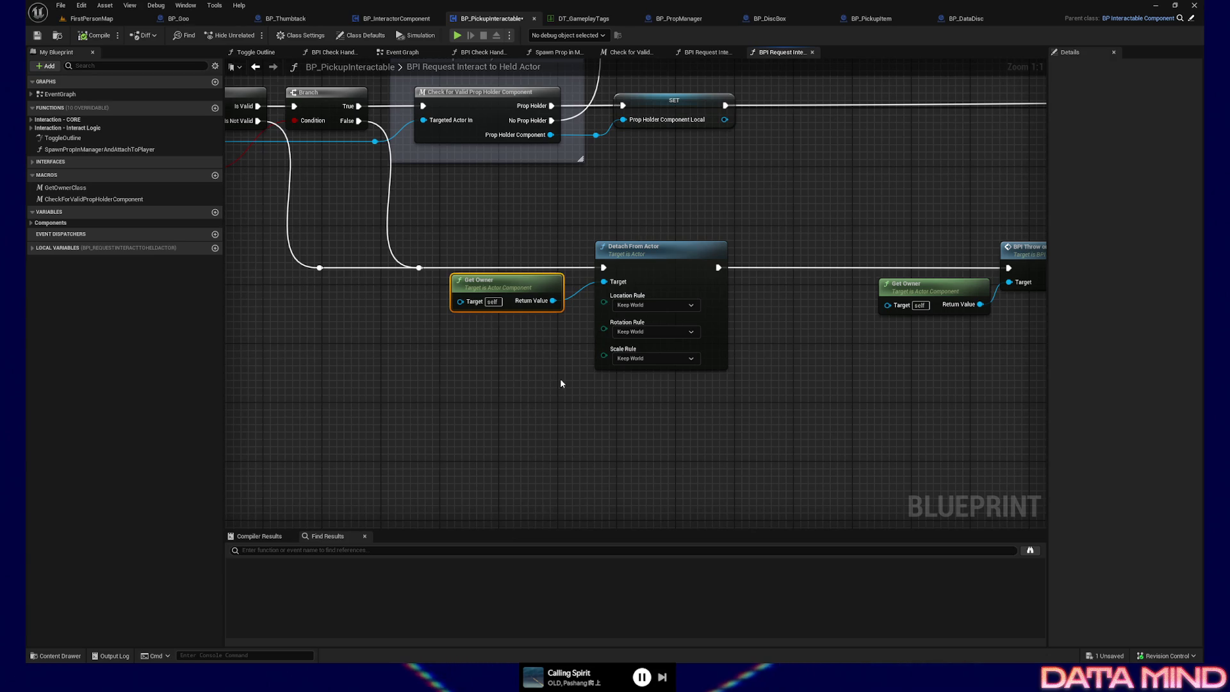
drag(559, 383, 452, 371)
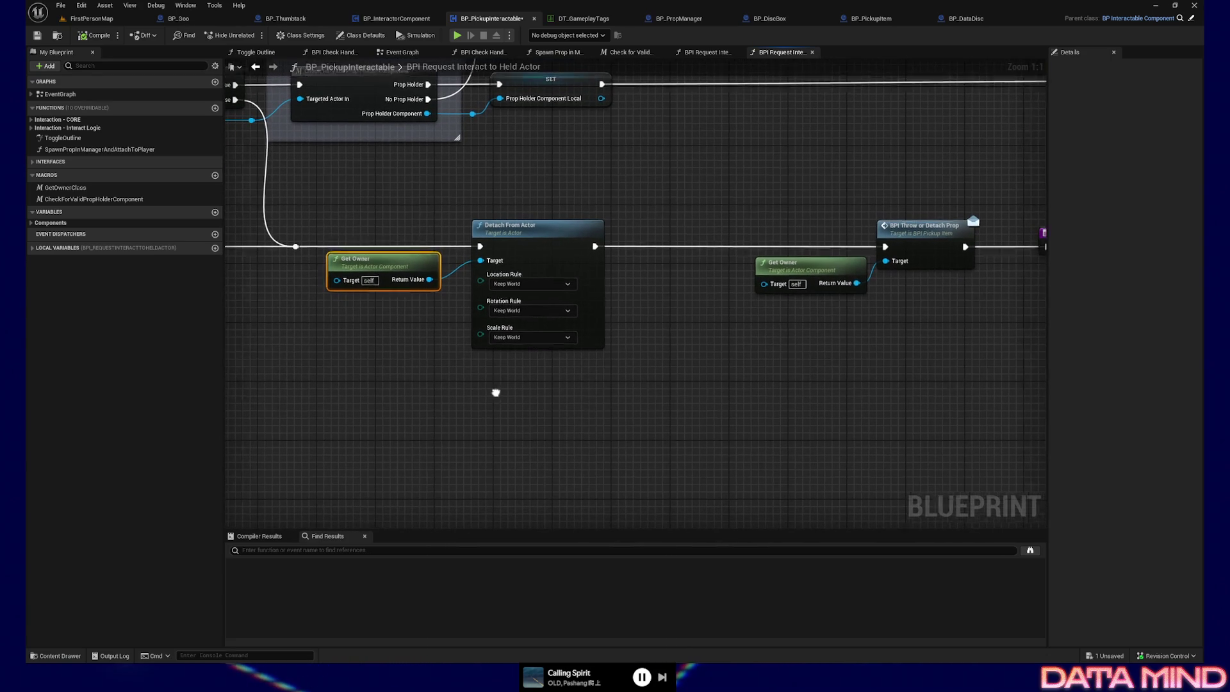
Paste a spare Get Owner node, shift the throw nodes right and place it beside Detach From Actor
key(ctrl+v)
mouse_move(549, 413)
mouse_down()
mouse_move(527, 396)
mouse_move(504, 399)
mouse_up()
drag(575, 229, 933, 351)
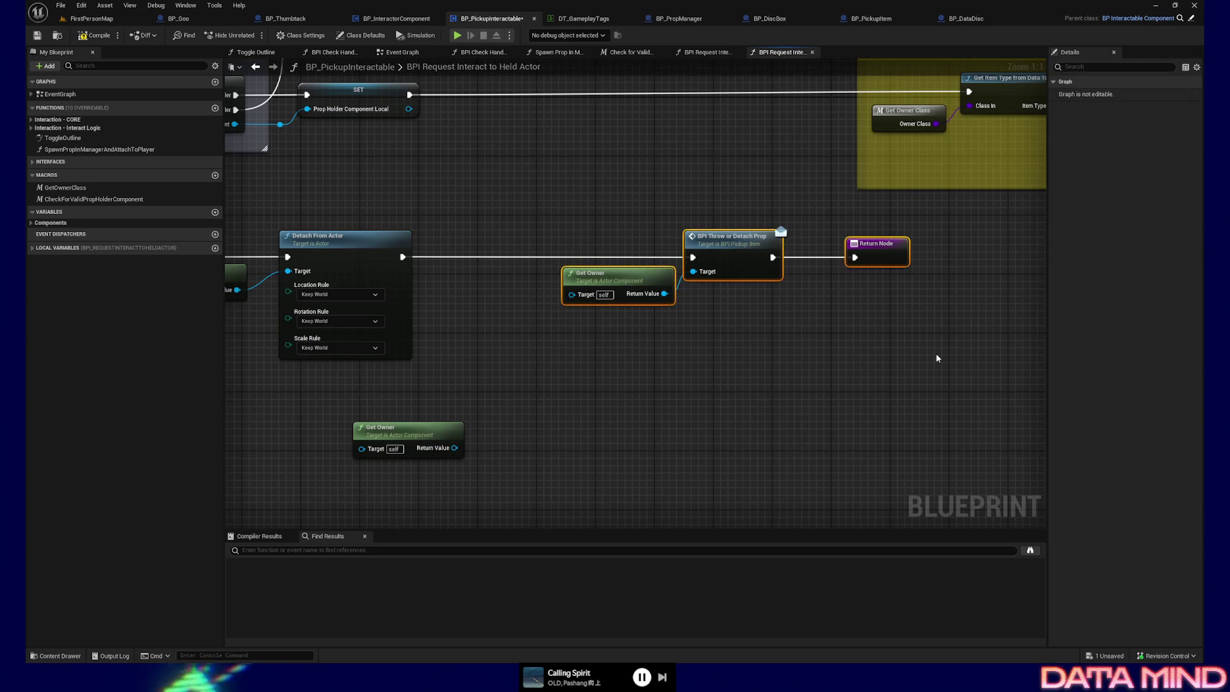
key(Right)
key(Right)
key(Right)
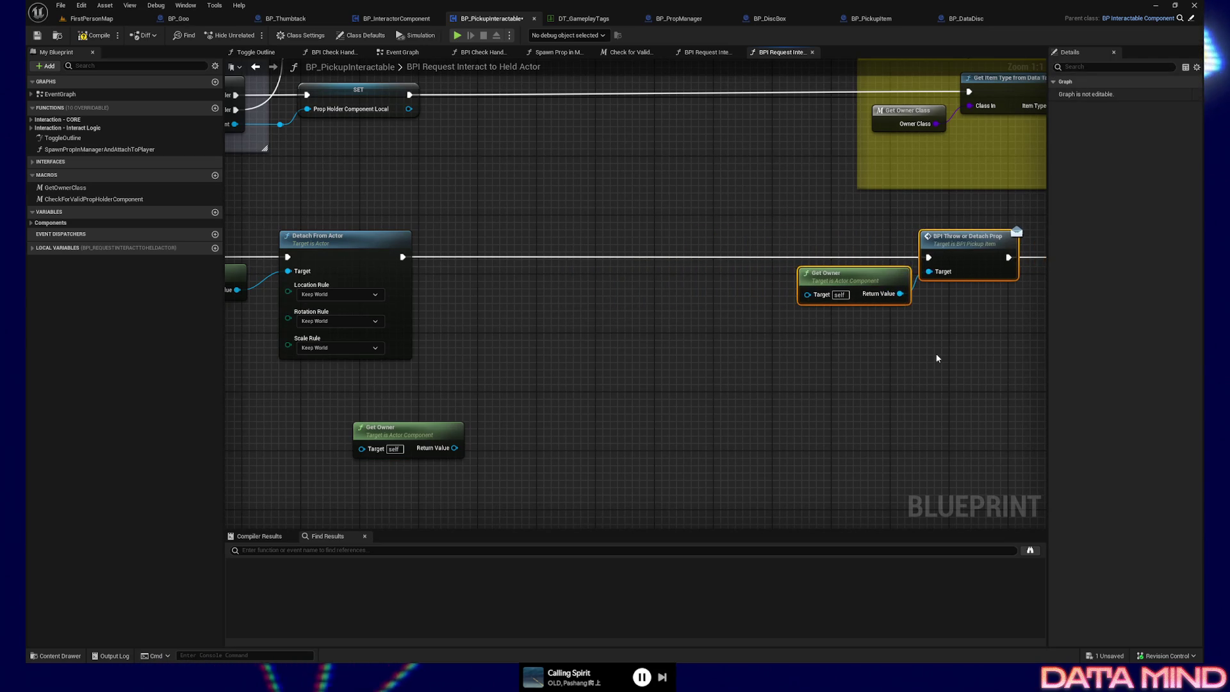
drag(403, 433, 482, 402)
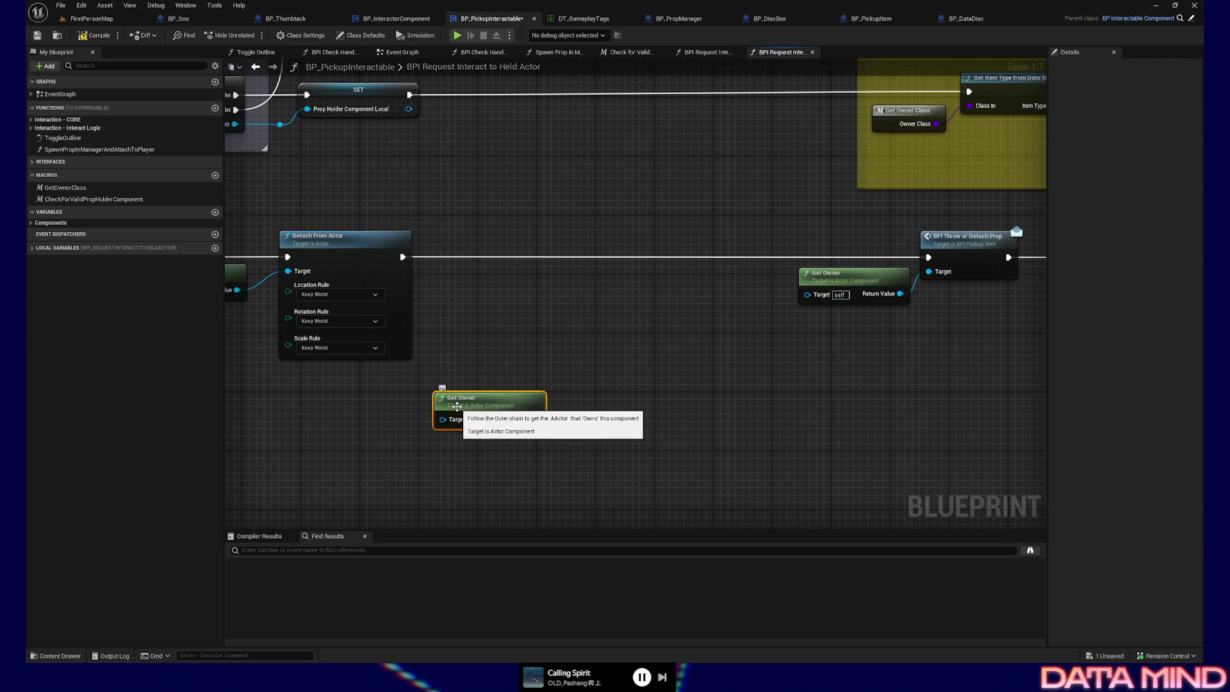
mouse_move(536, 418)
mouse_down()
mouse_move(618, 412)
mouse_move(536, 419)
mouse_up()
drag(318, 346, 602, 306)
drag(456, 193, 845, 420)
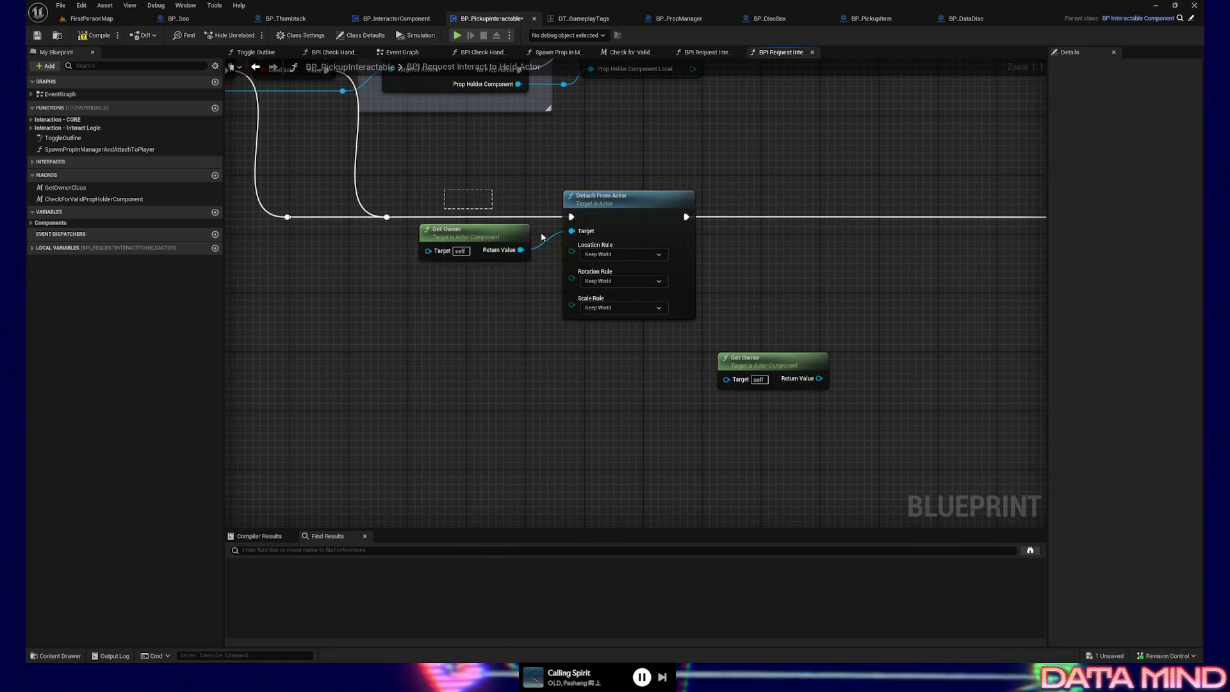
drag(814, 422, 508, 472)
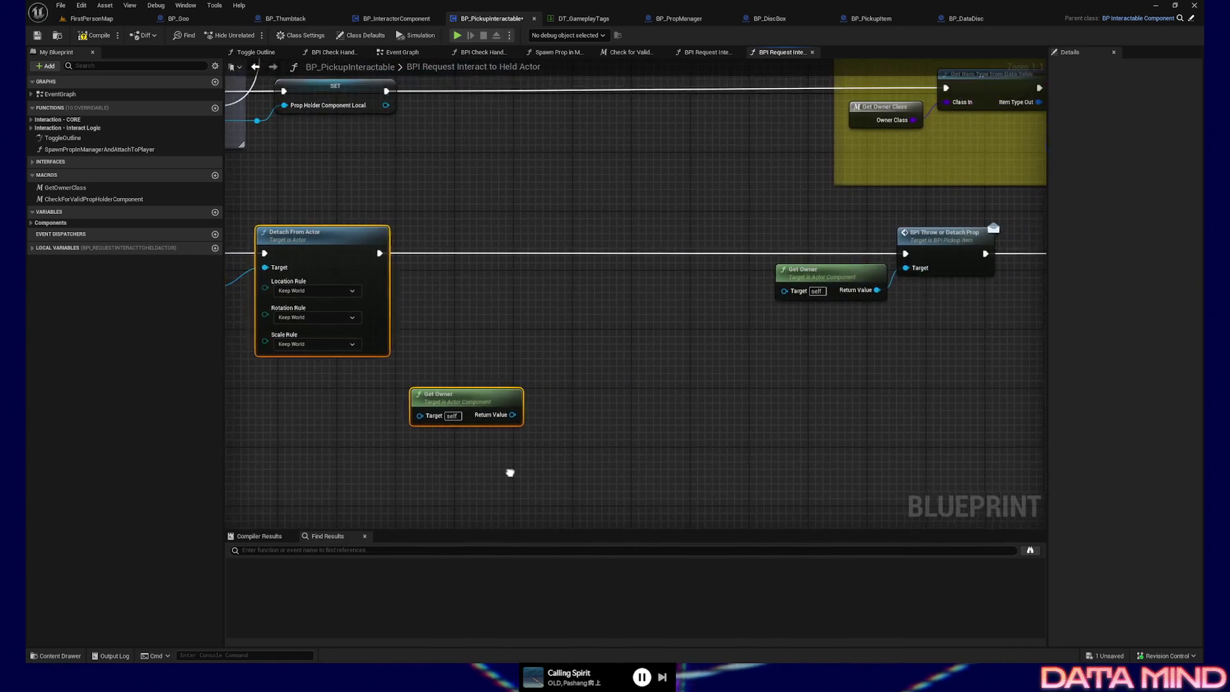
drag(463, 397, 498, 413)
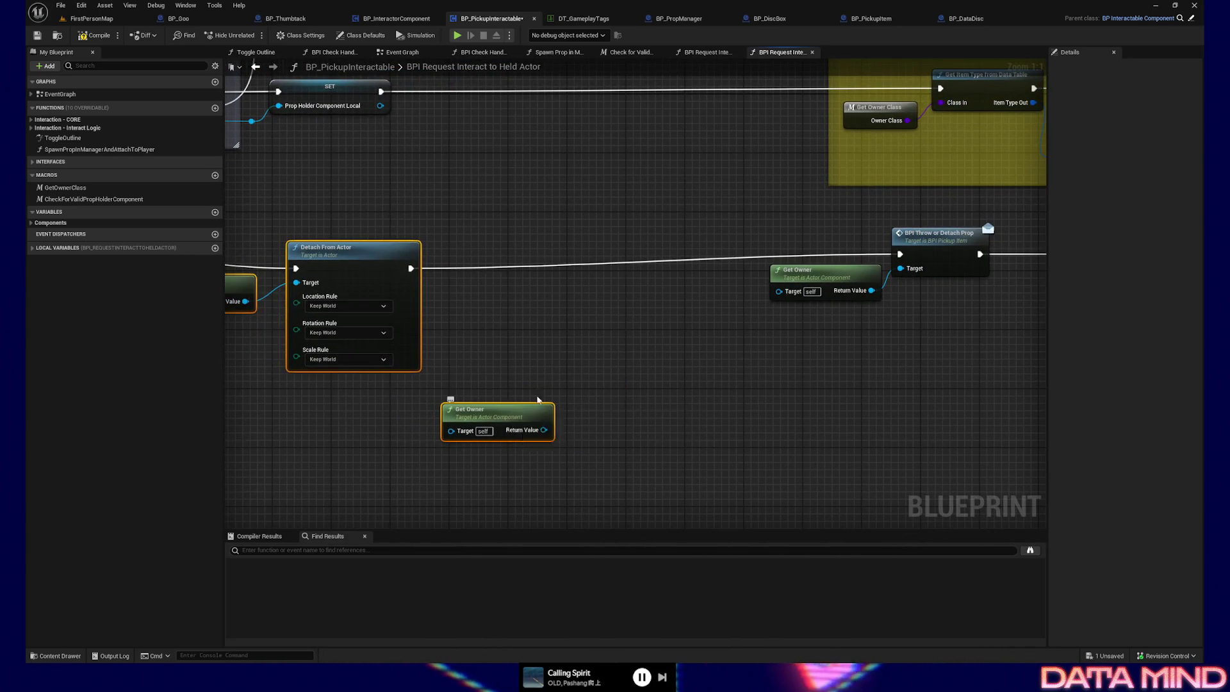
key(ctrl+z)
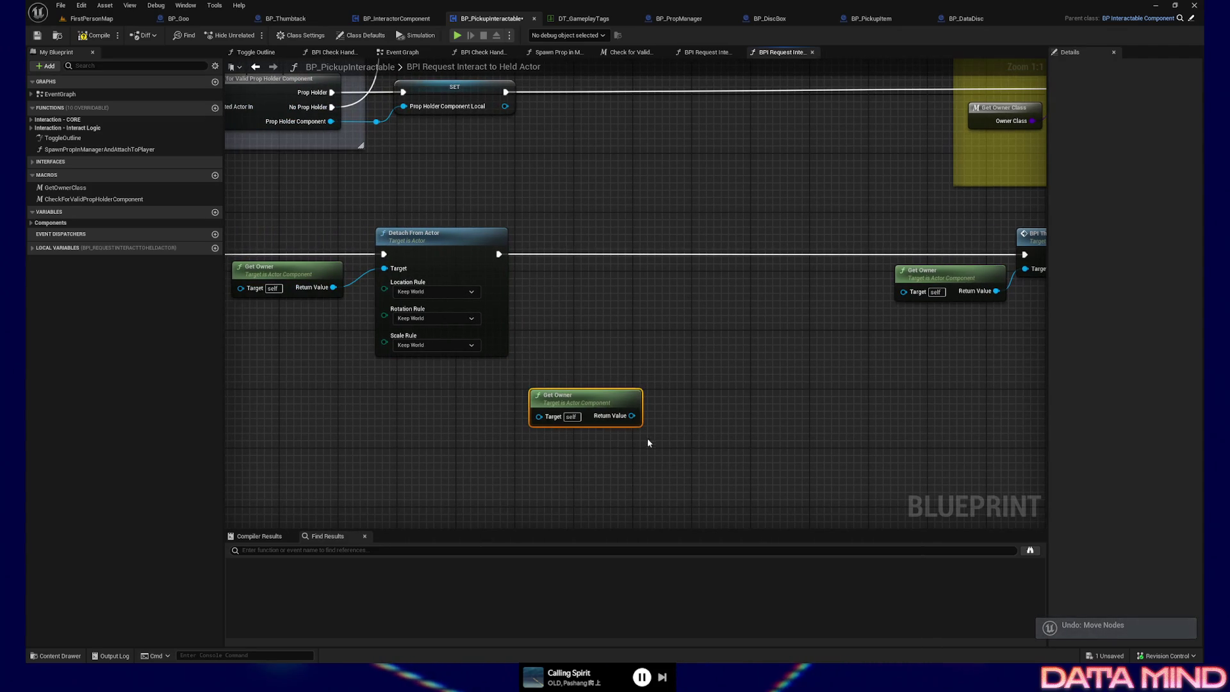
mouse_move(583, 409)
mouse_down()
mouse_move(539, 423)
mouse_move(657, 417)
mouse_up()
Add BPI Get Root Mesh Component on the spare Get Owner and chain Detach From Actor into it
text(bpi get)
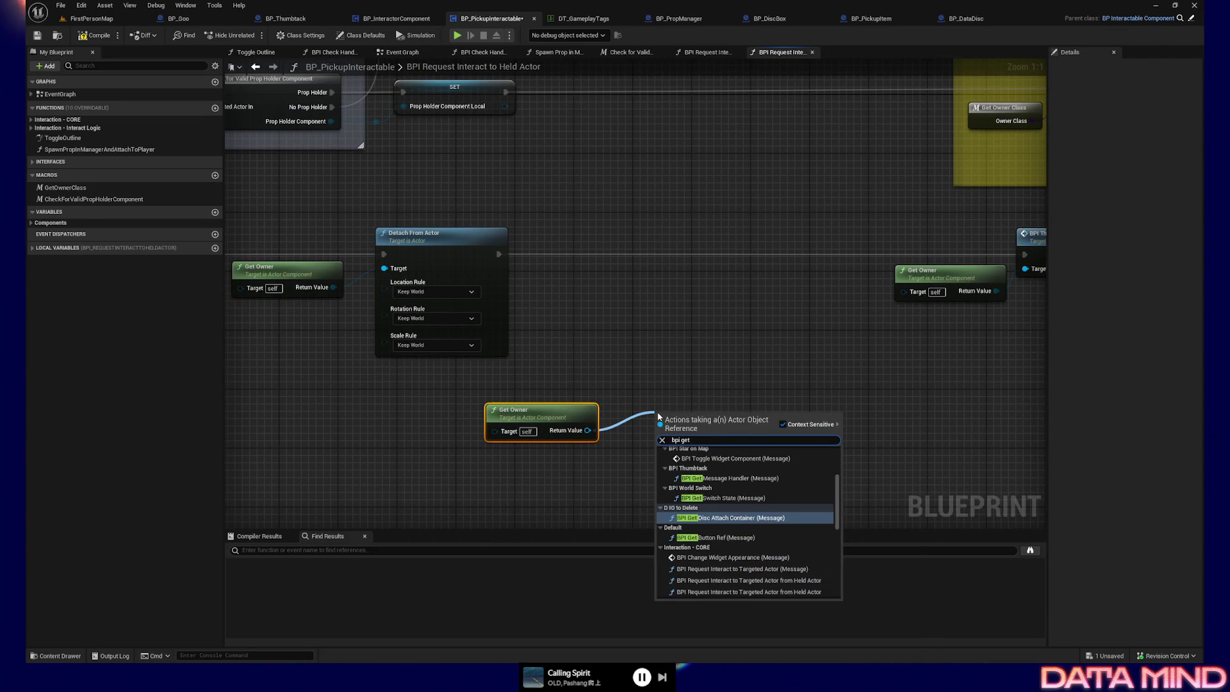
text( root)
click(762, 460)
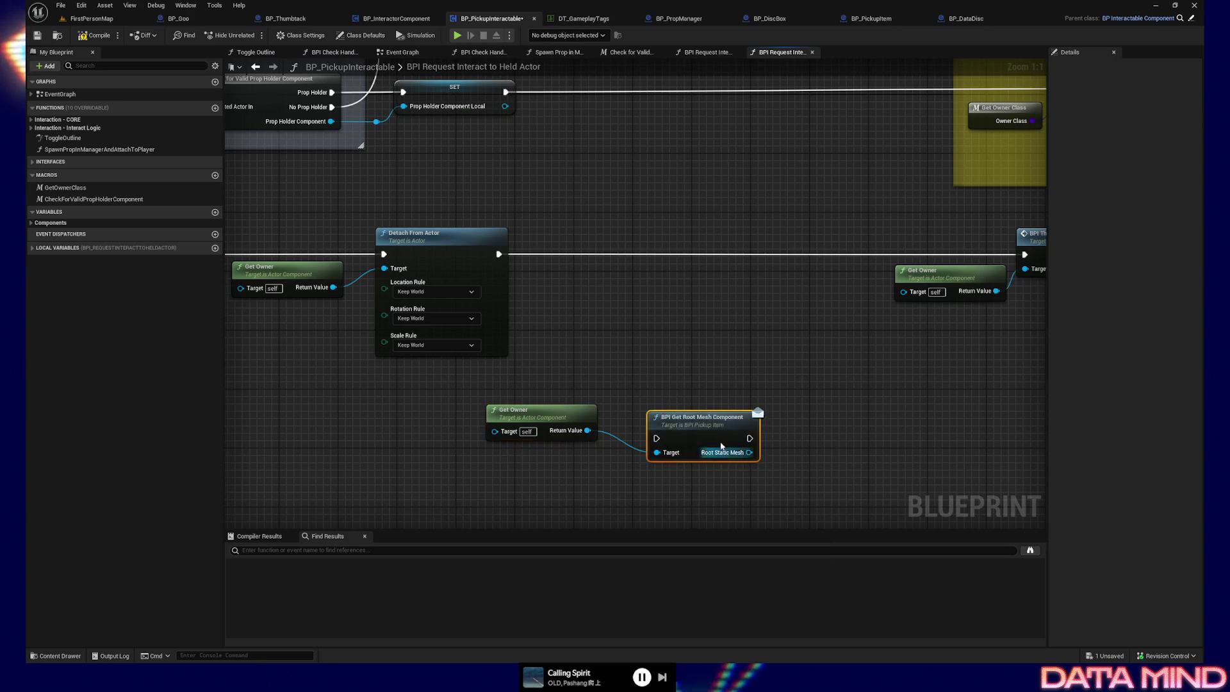
drag(692, 409, 672, 397)
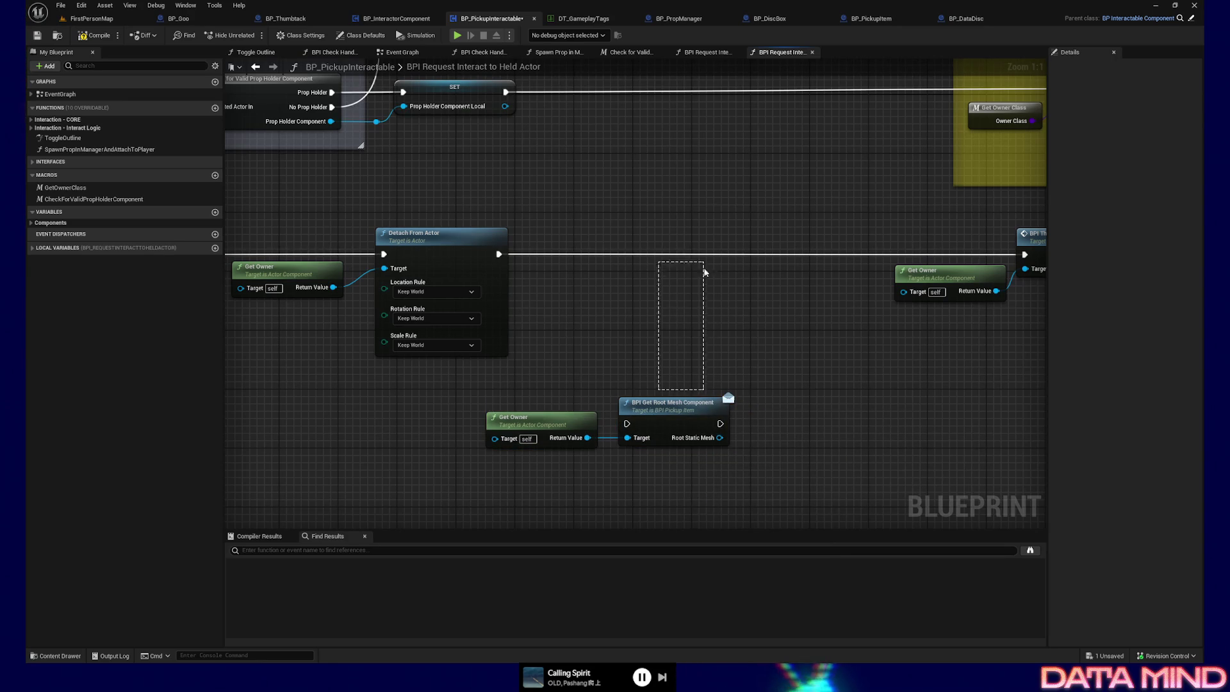
drag(704, 272, 663, 485)
mouse_move(685, 413)
mouse_down()
mouse_move(720, 245)
mouse_move(737, 244)
mouse_up()
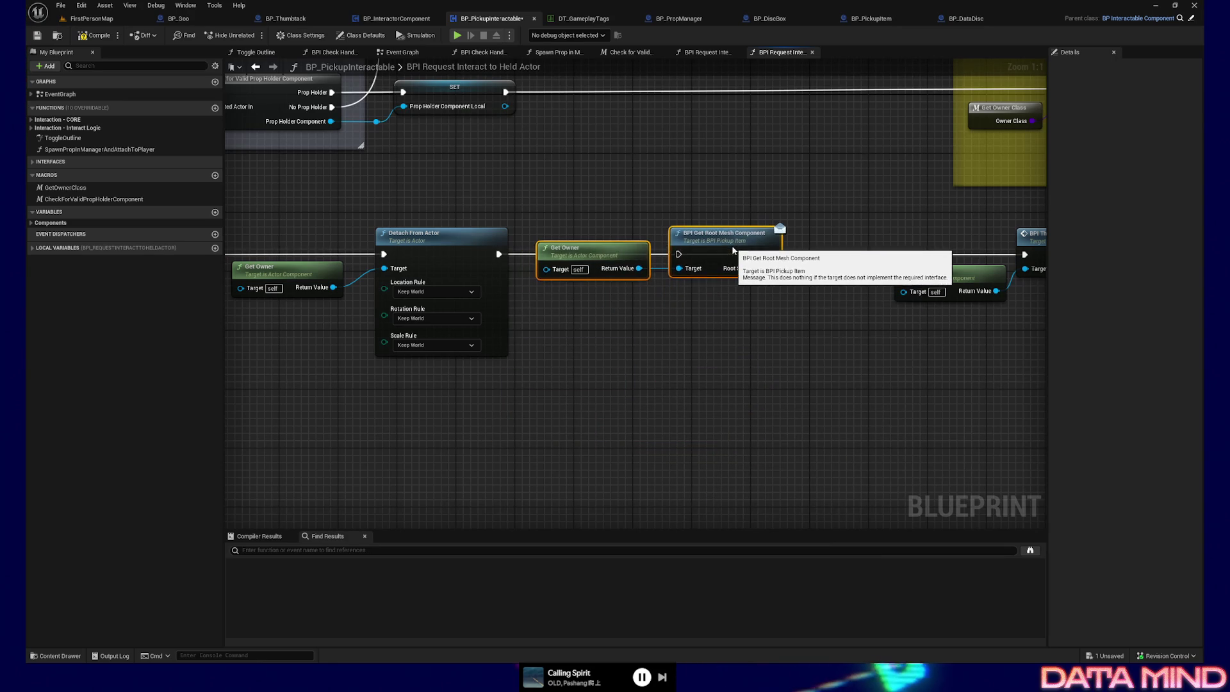
drag(499, 255, 678, 255)
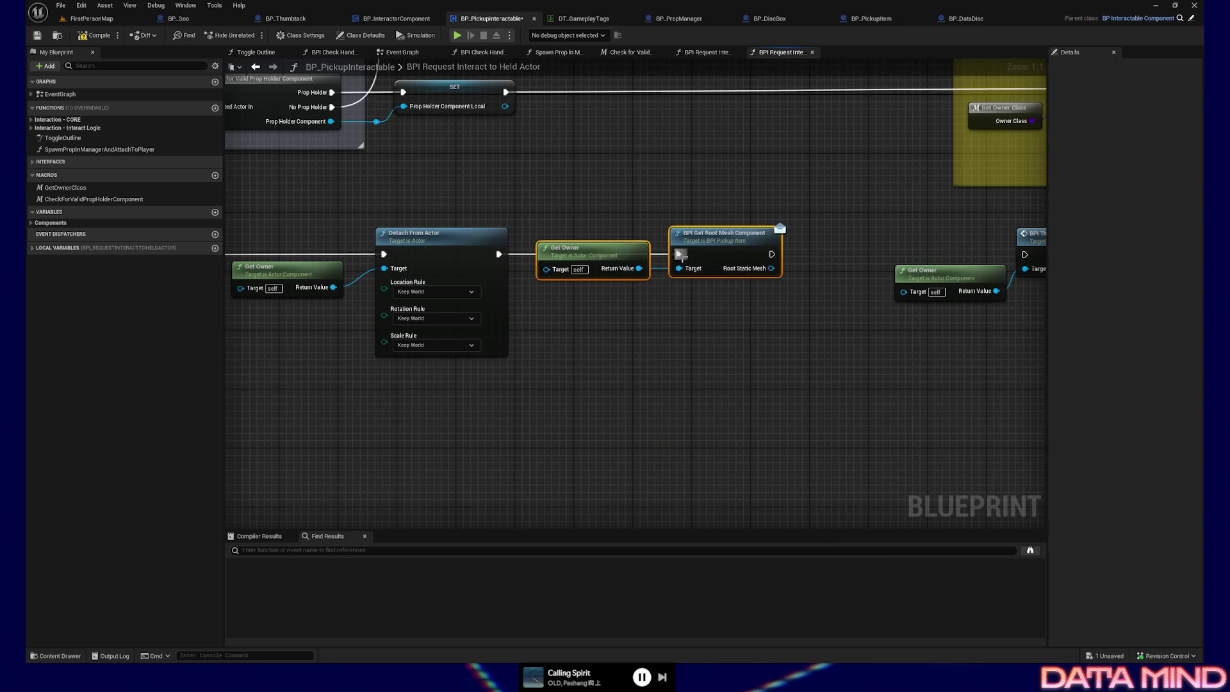
Move the Get Owner, throw call and Return Node group down and out of the way
drag(785, 349, 433, 344)
drag(531, 211, 851, 310)
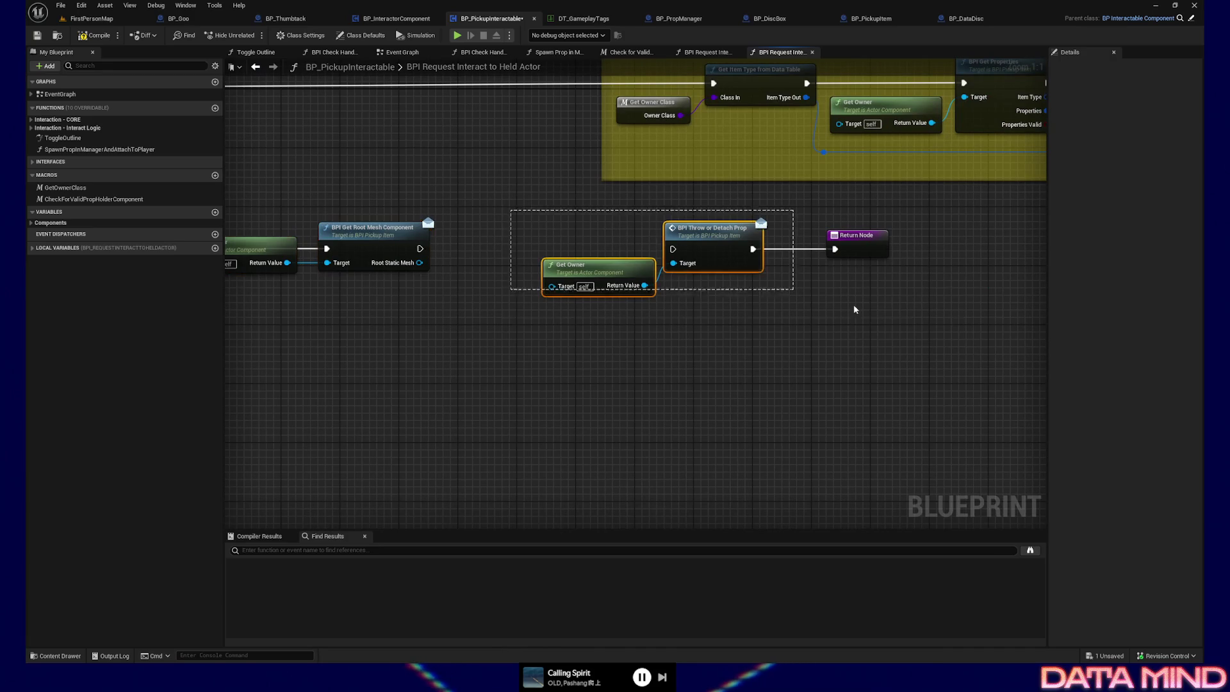
drag(721, 233, 971, 431)
drag(476, 300, 504, 338)
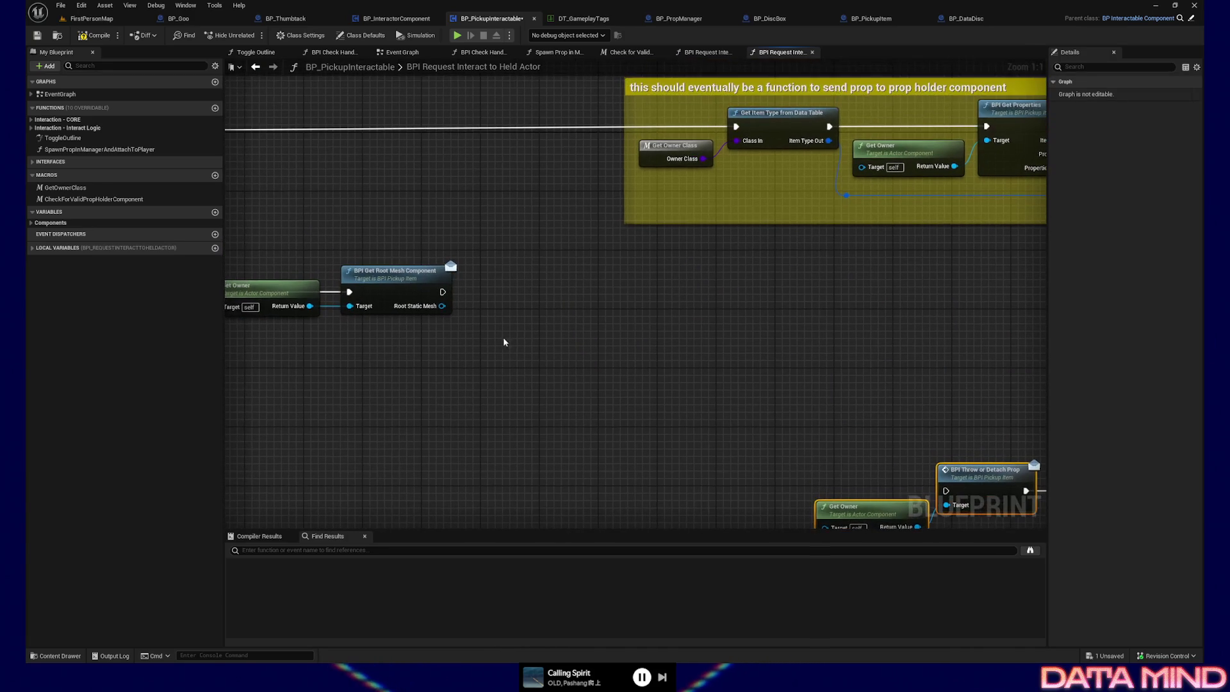
drag(459, 384, 438, 409)
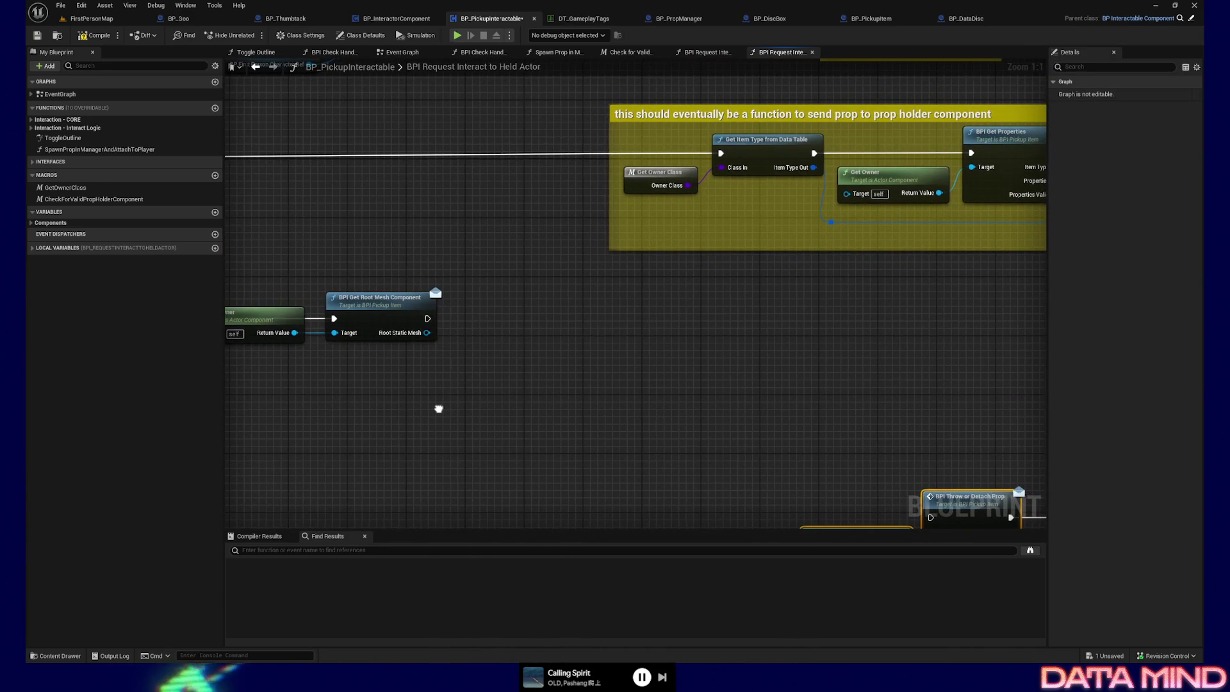
Add Set Simulate Physics with Simulate checked, targeting Root Static Mesh through a reroute point
drag(427, 319, 523, 320)
text(set simulate)
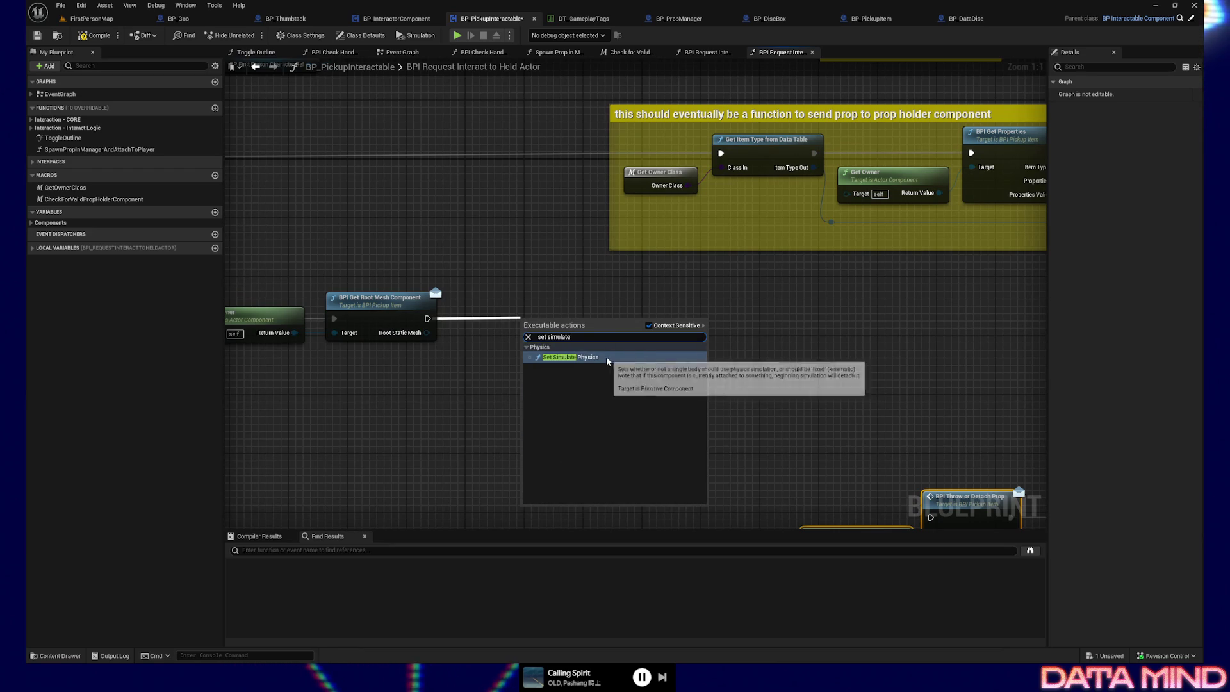
click(570, 356)
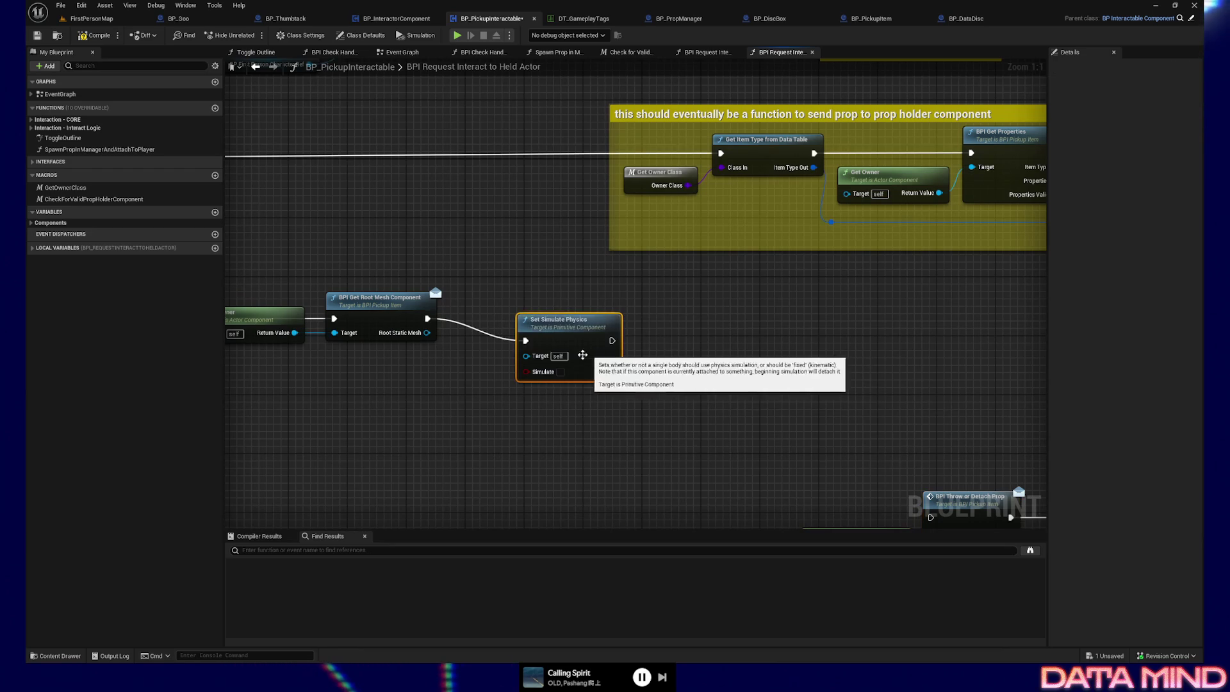
click(561, 372)
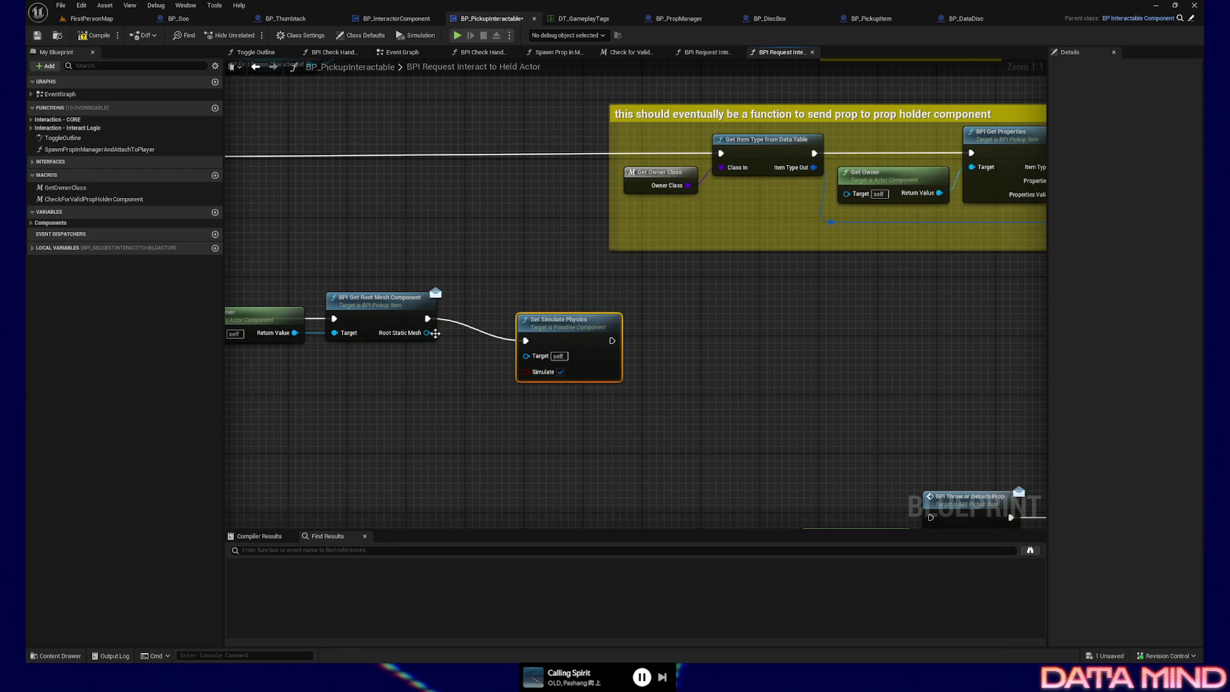
drag(435, 333, 469, 349)
mouse_move(432, 395)
mouse_down()
mouse_move(460, 400)
mouse_move(526, 357)
mouse_up()
key(Escape)
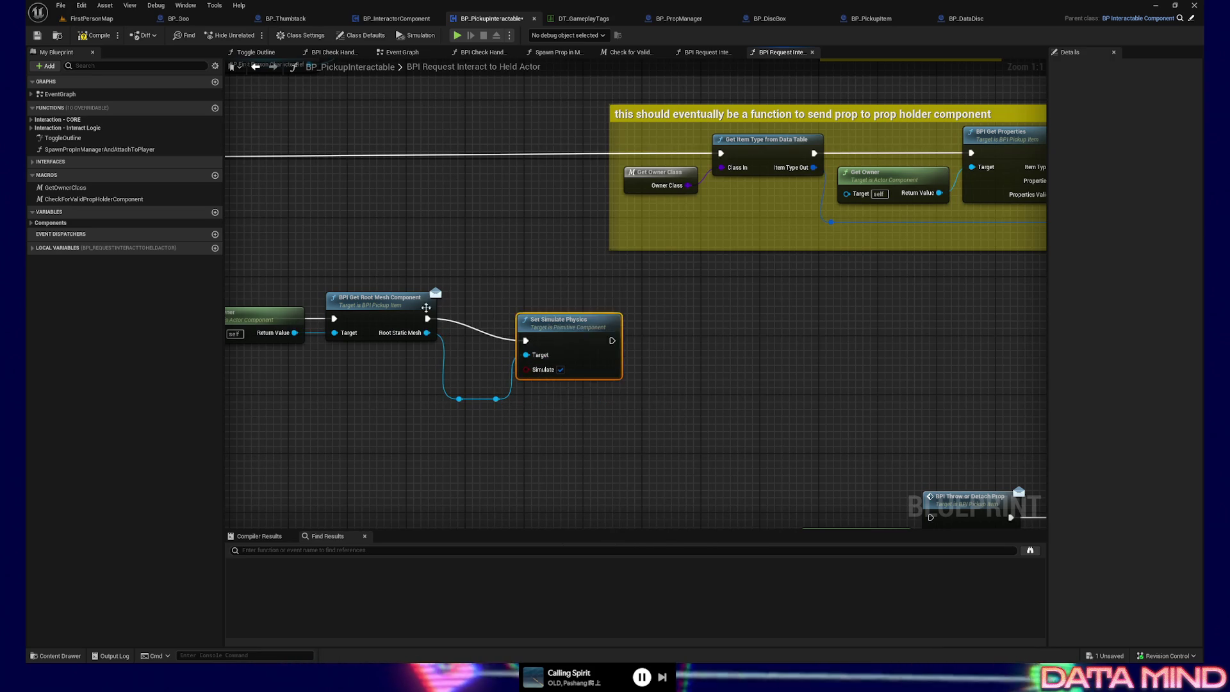
key(q)
drag(597, 392, 563, 388)
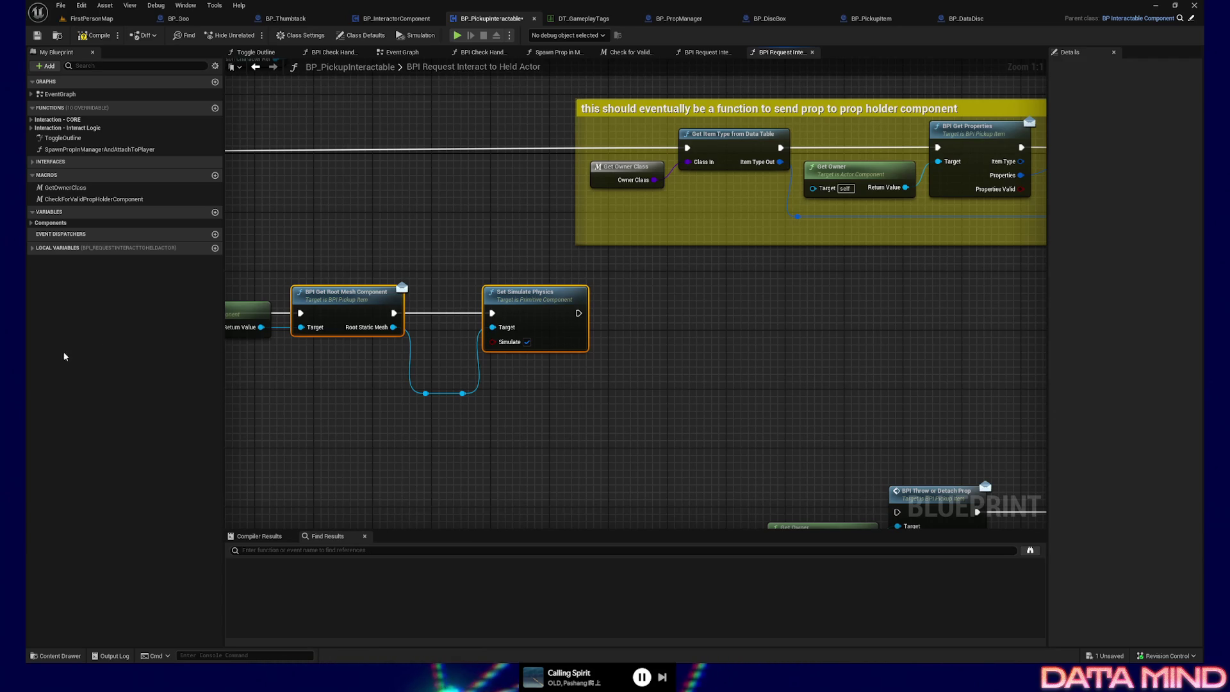
drag(559, 378, 548, 381)
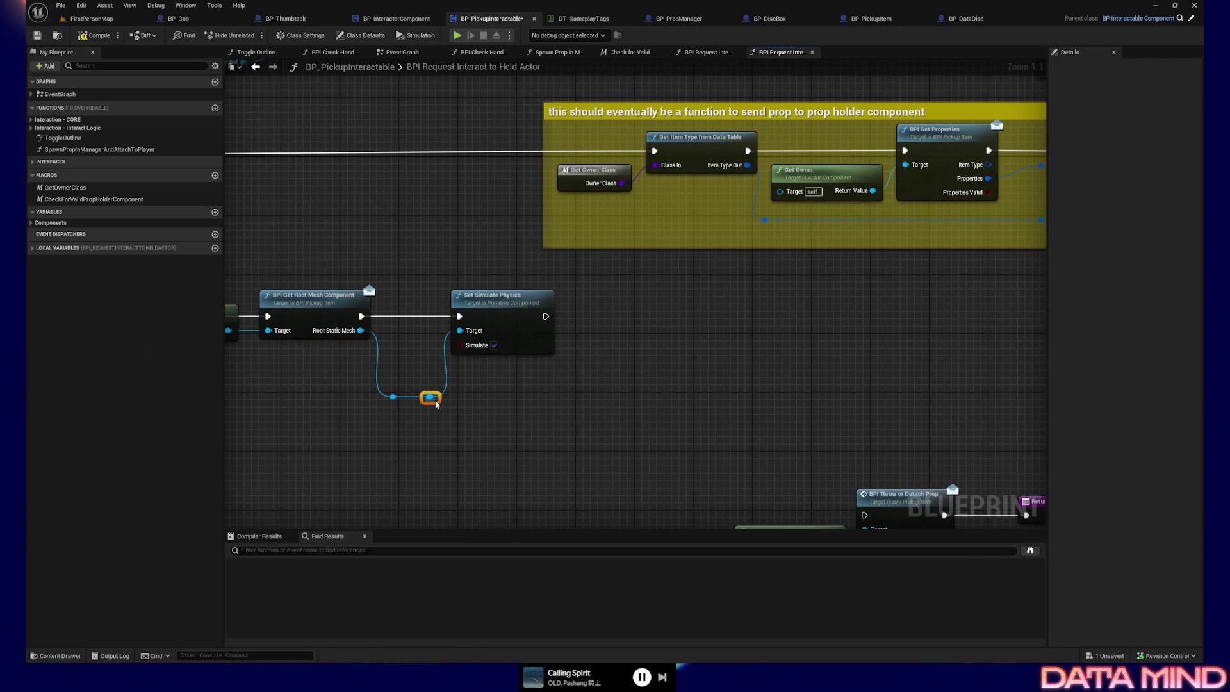
drag(435, 403, 582, 402)
Add Set Collision Enabled set to Query and Physics, chained between the physics node and BPI Throw or Detach Prop
drag(619, 366, 622, 367)
text(set)
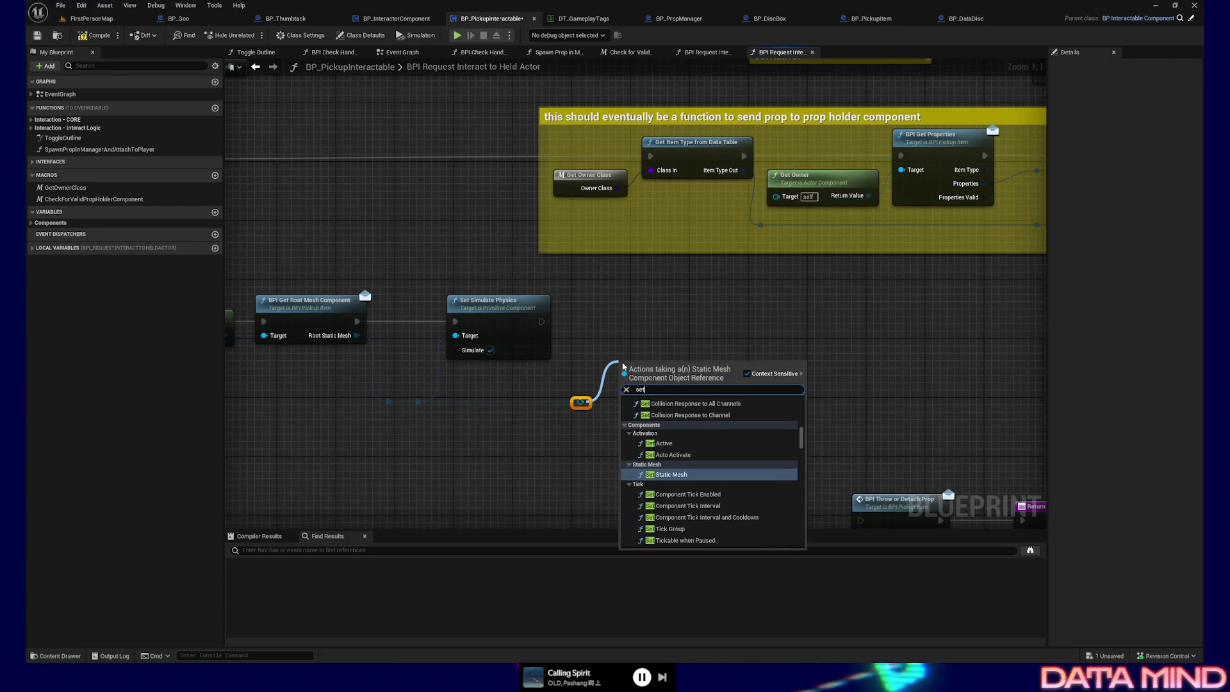
text( collision)
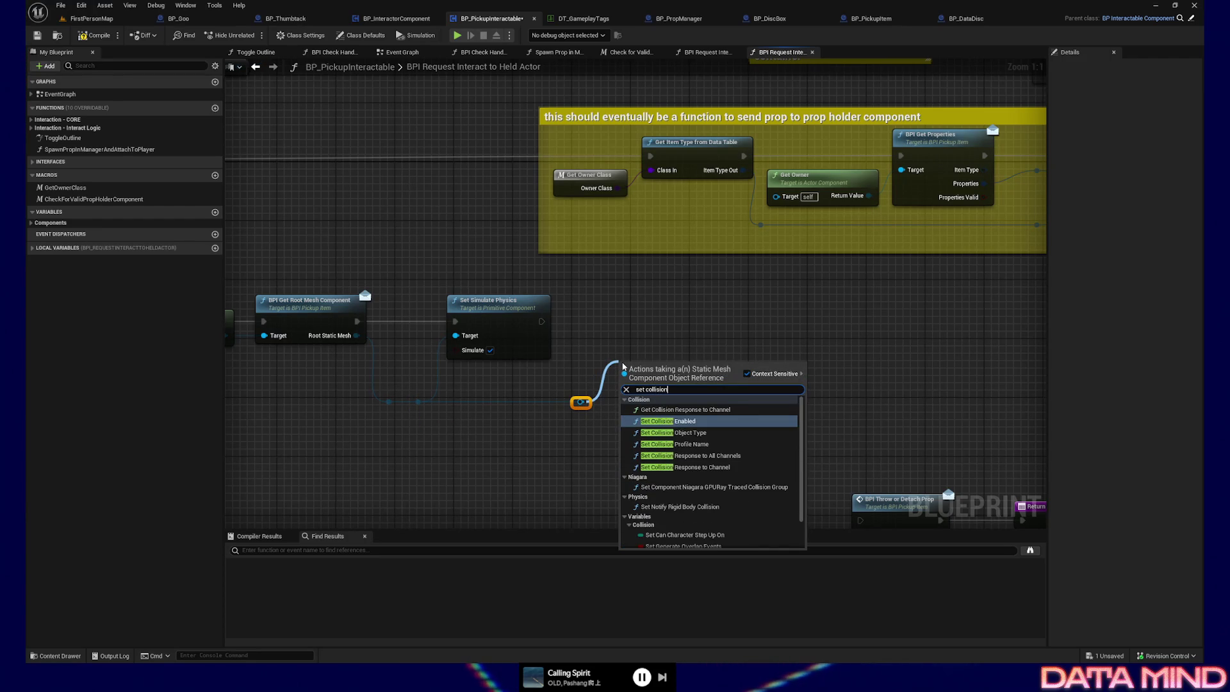
click(666, 422)
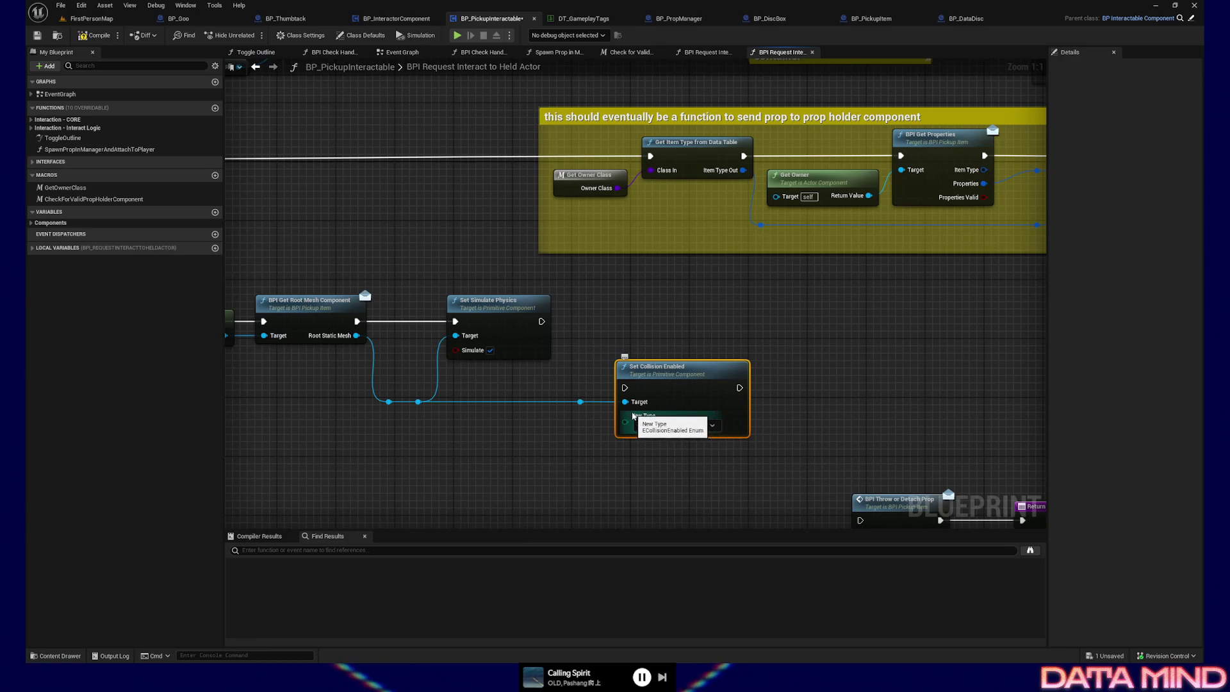
click(677, 426)
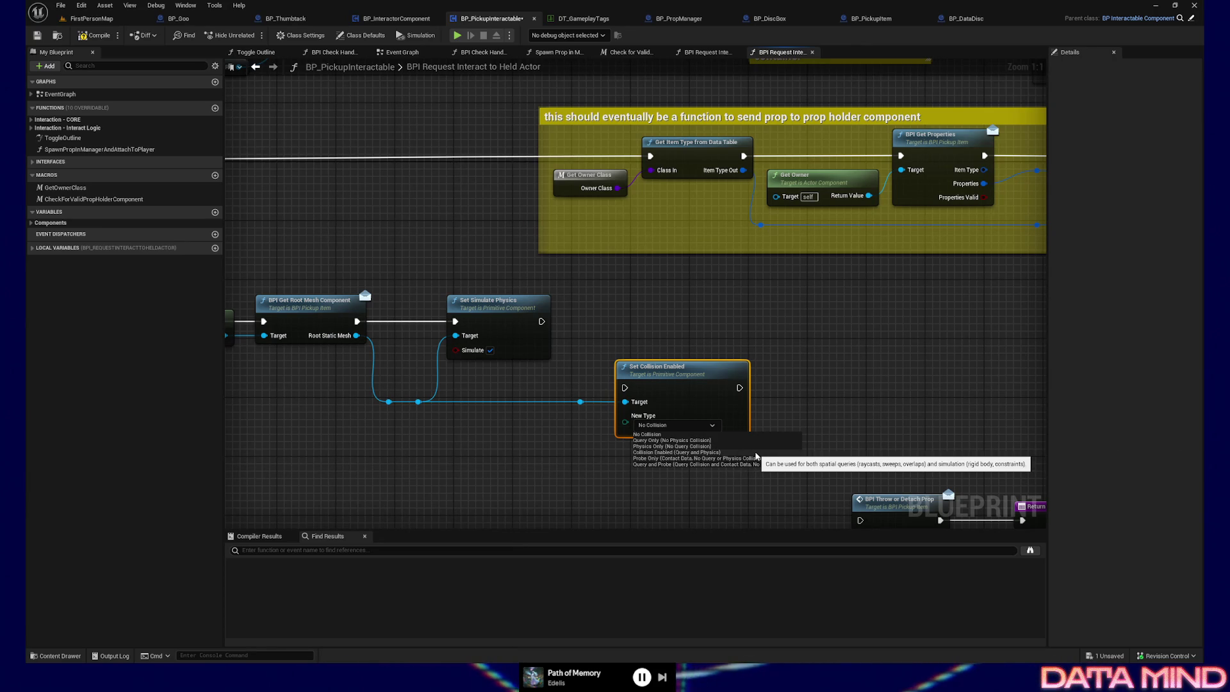
click(757, 454)
drag(655, 369, 654, 318)
mouse_move(539, 322)
mouse_down()
mouse_move(638, 345)
mouse_move(626, 336)
mouse_up()
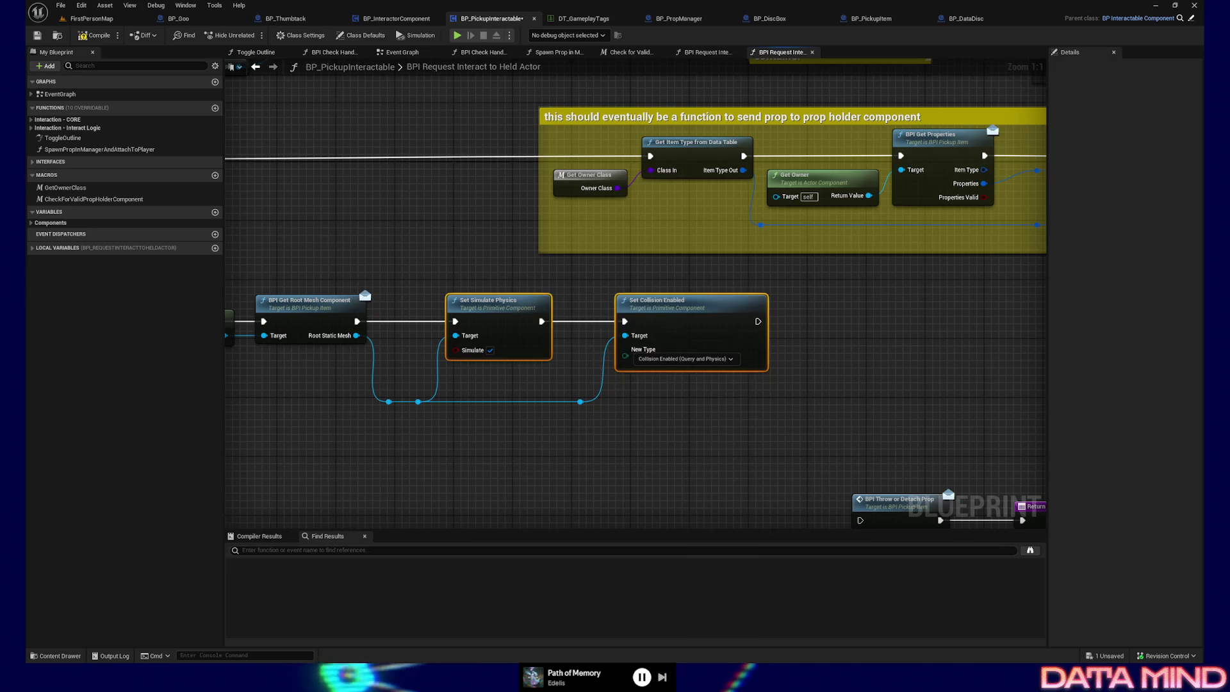
mouse_move(750, 415)
mouse_down()
mouse_move(753, 344)
mouse_move(619, 320)
mouse_up()
mouse_move(627, 226)
mouse_down()
mouse_move(660, 259)
mouse_move(730, 426)
mouse_up()
Move the throw call group back into line and compile the Blueprint
drag(621, 376, 873, 481)
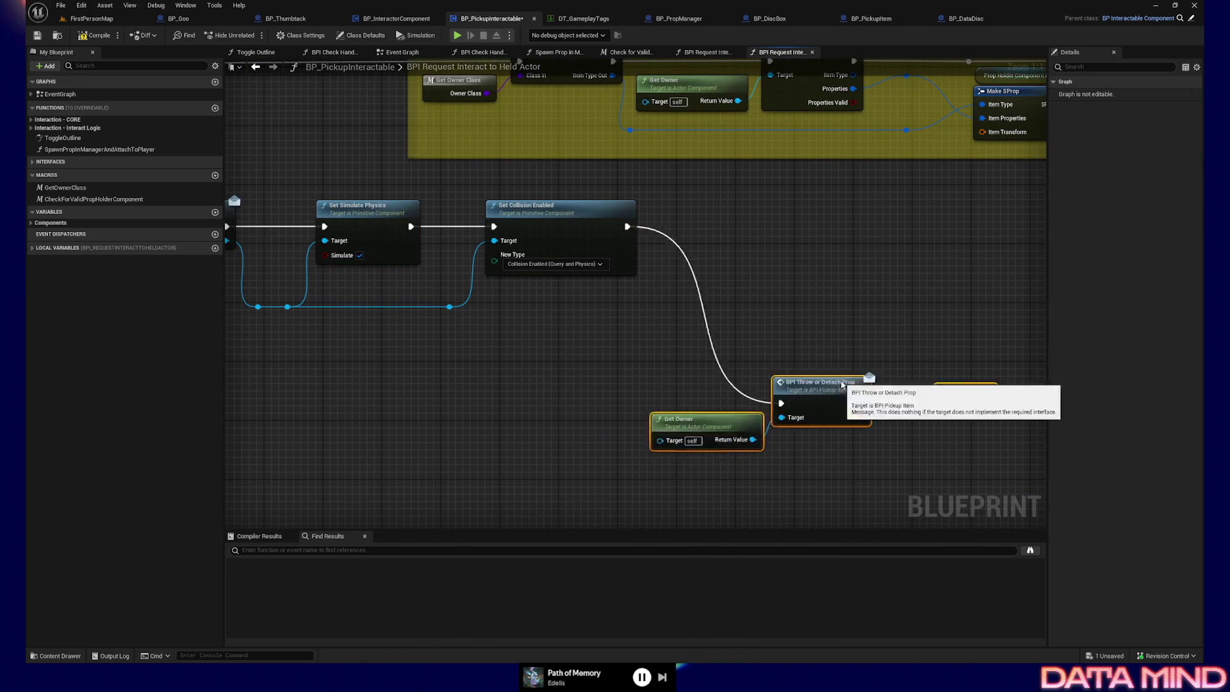
mouse_move(772, 405)
mouse_down()
mouse_move(931, 245)
mouse_move(942, 206)
mouse_up()
drag(776, 288, 954, 296)
drag(247, 262, 264, 261)
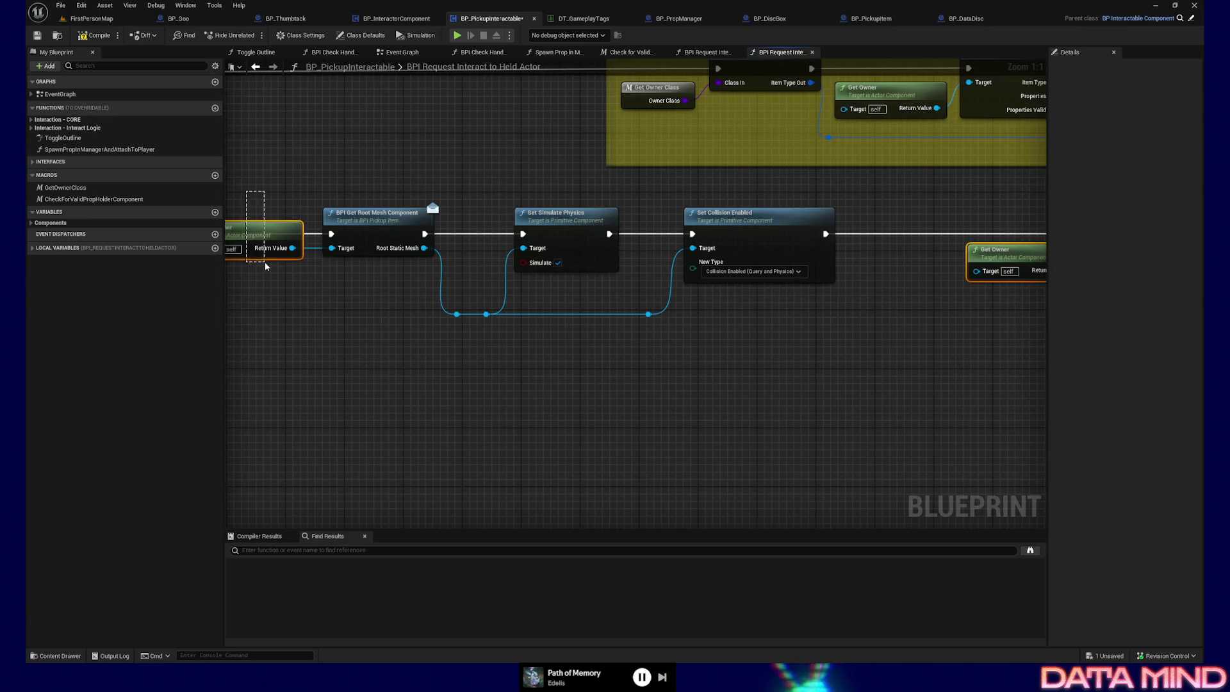
mouse_move(272, 324)
mouse_down()
mouse_move(729, 294)
mouse_move(507, 323)
mouse_up()
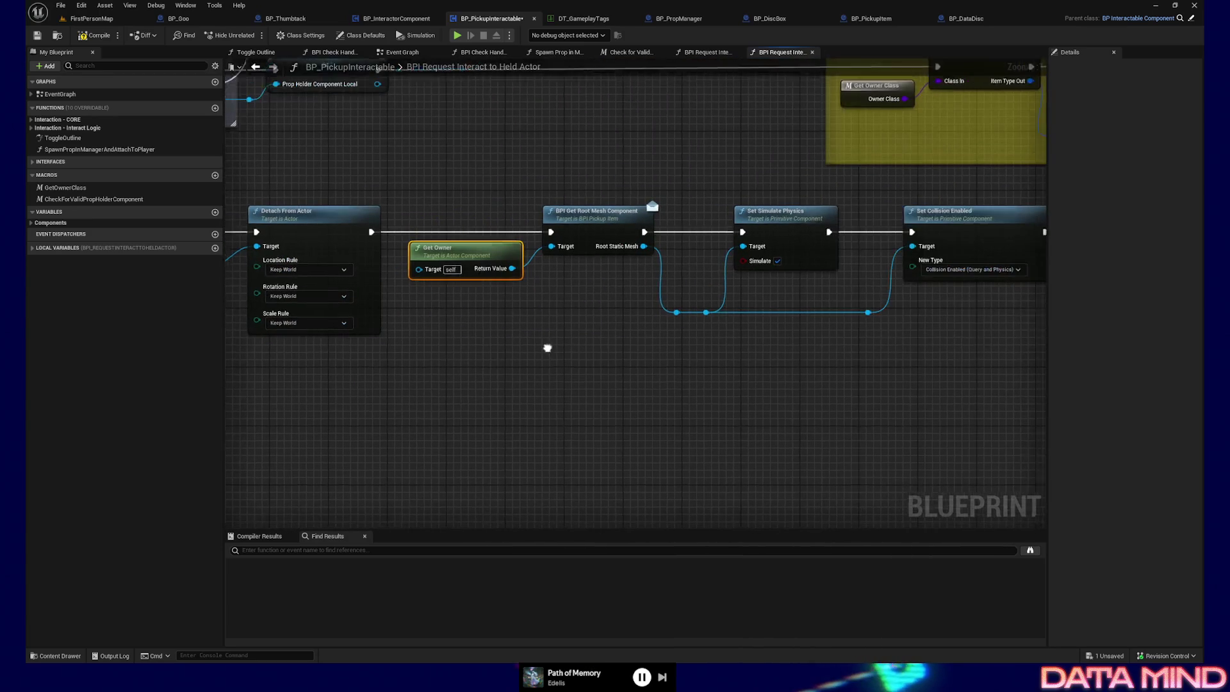
click(73, 39)
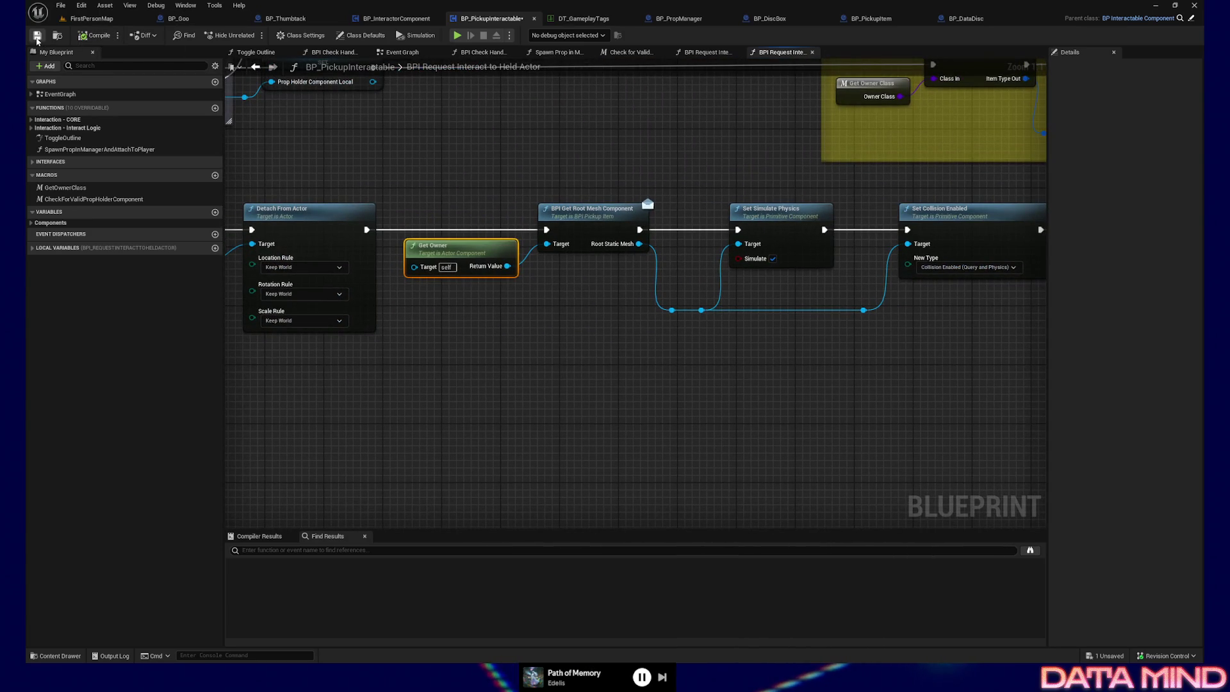
Save the Blueprint and start a Play From Here session in FirstPersonMap
click(92, 19)
click(250, 35)
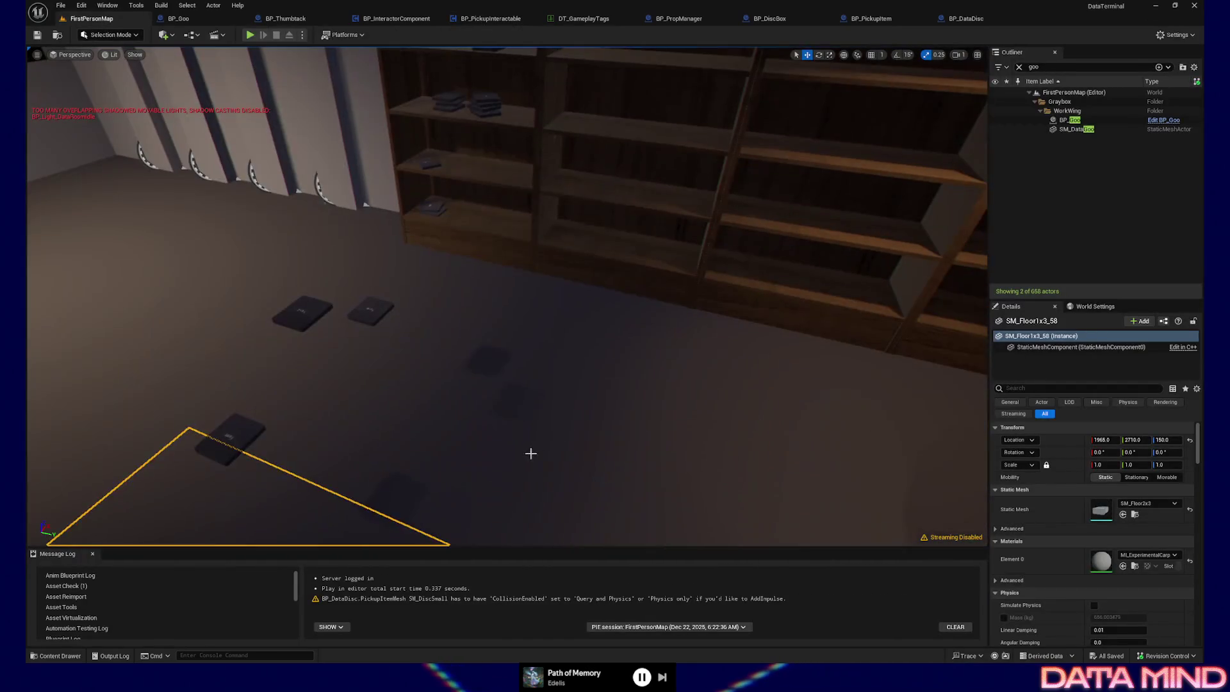
right_click(531, 139)
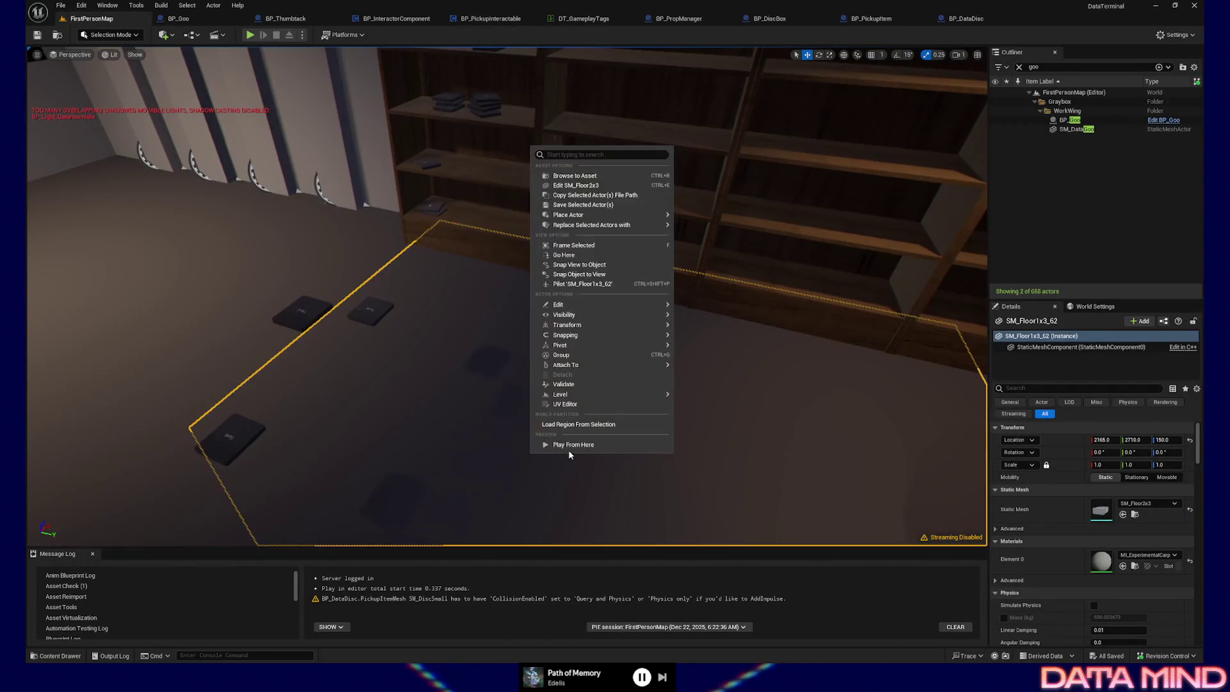
click(550, 433)
click(556, 426)
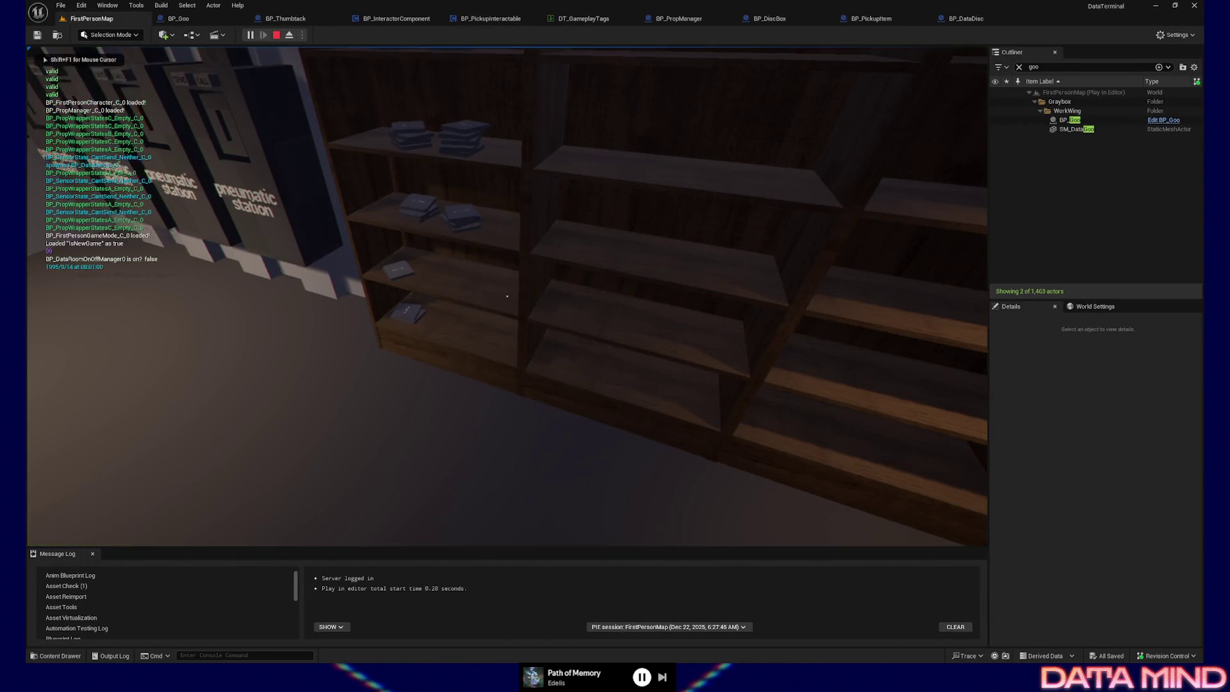
Walk to the bookshelf, pick up the yellow disc, drop it on the floor and pick it up again
key(w)
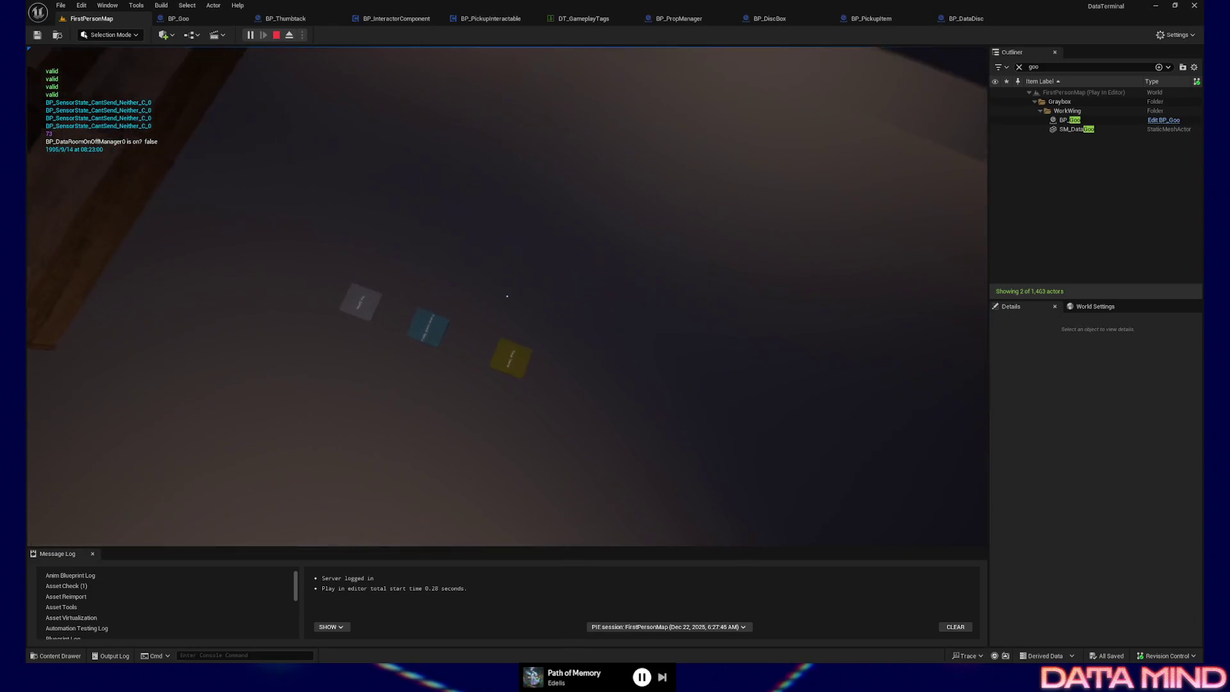
click(507, 294)
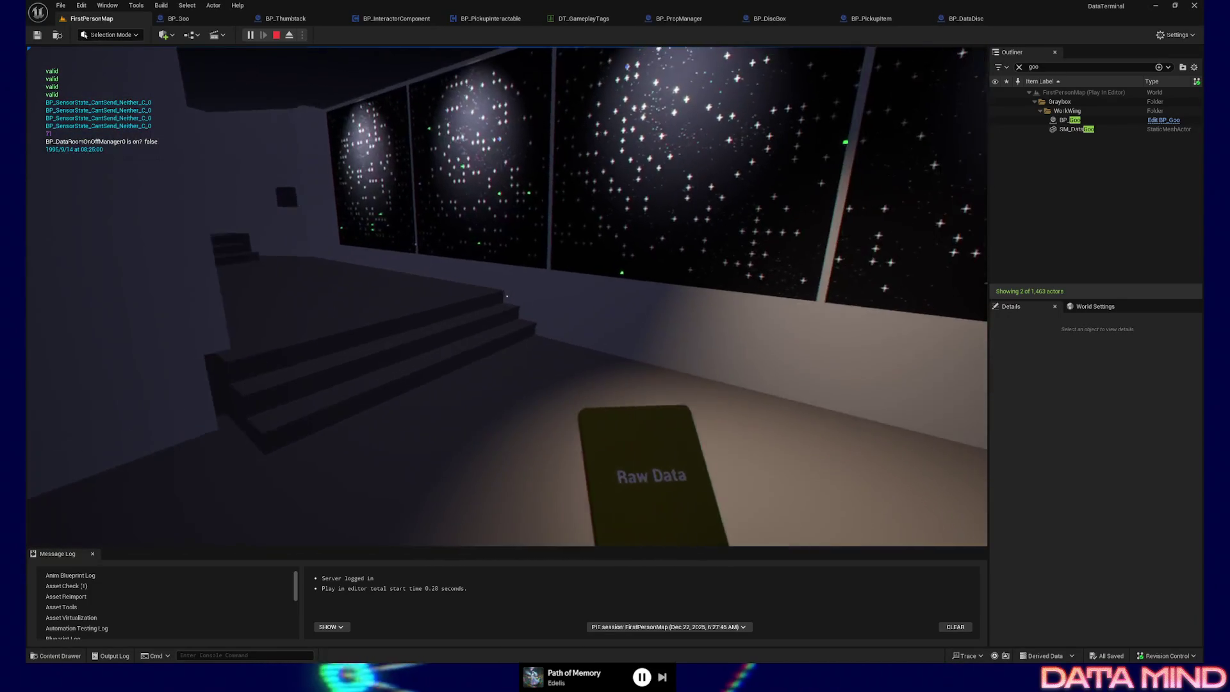
click(506, 296)
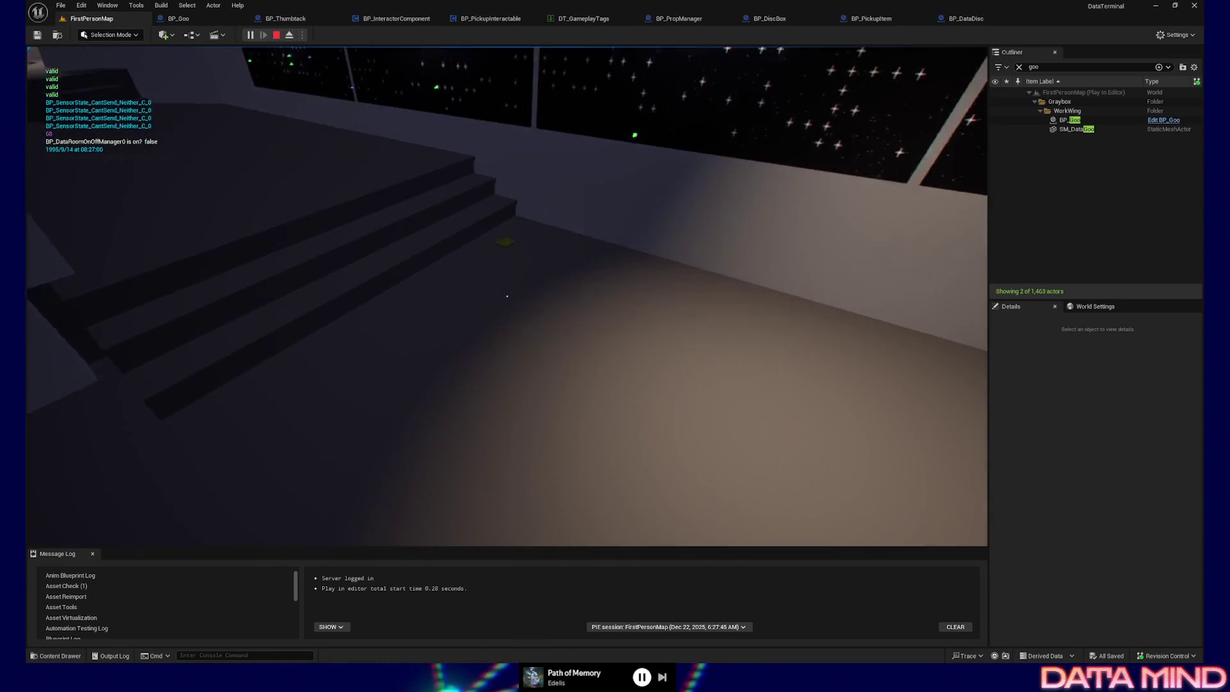
click(507, 296)
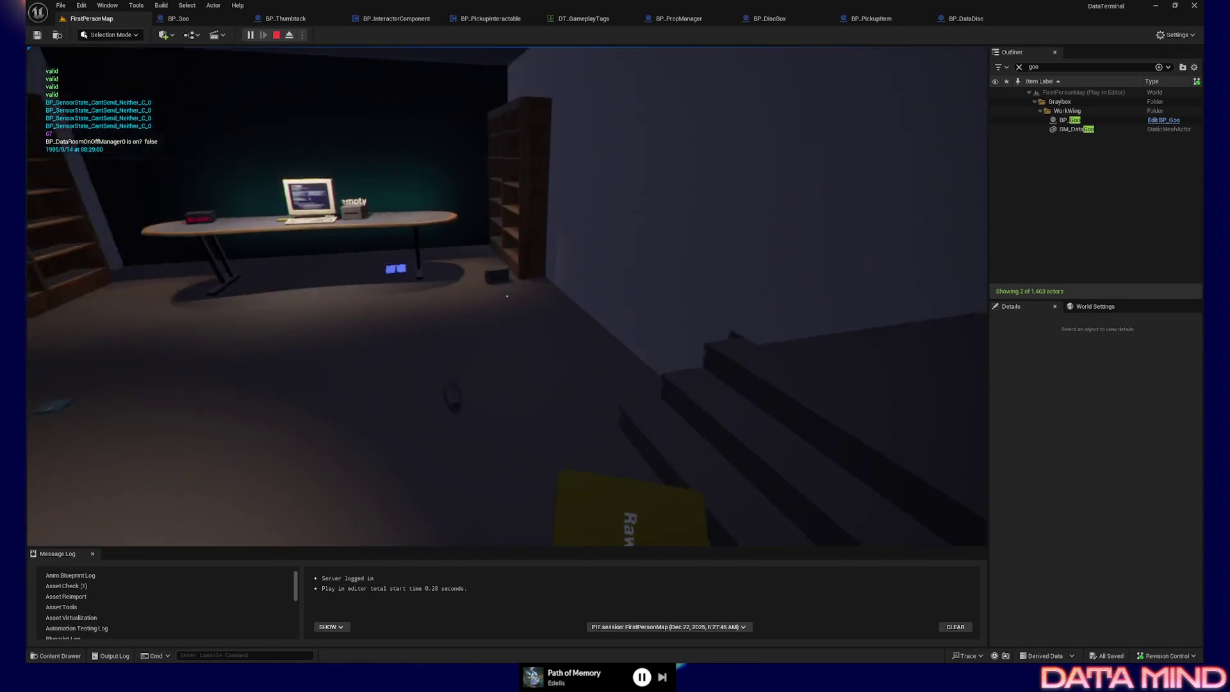
Walk into the corridor, pick up and drop the yellow card, then pause the game
key(w)
key(s)
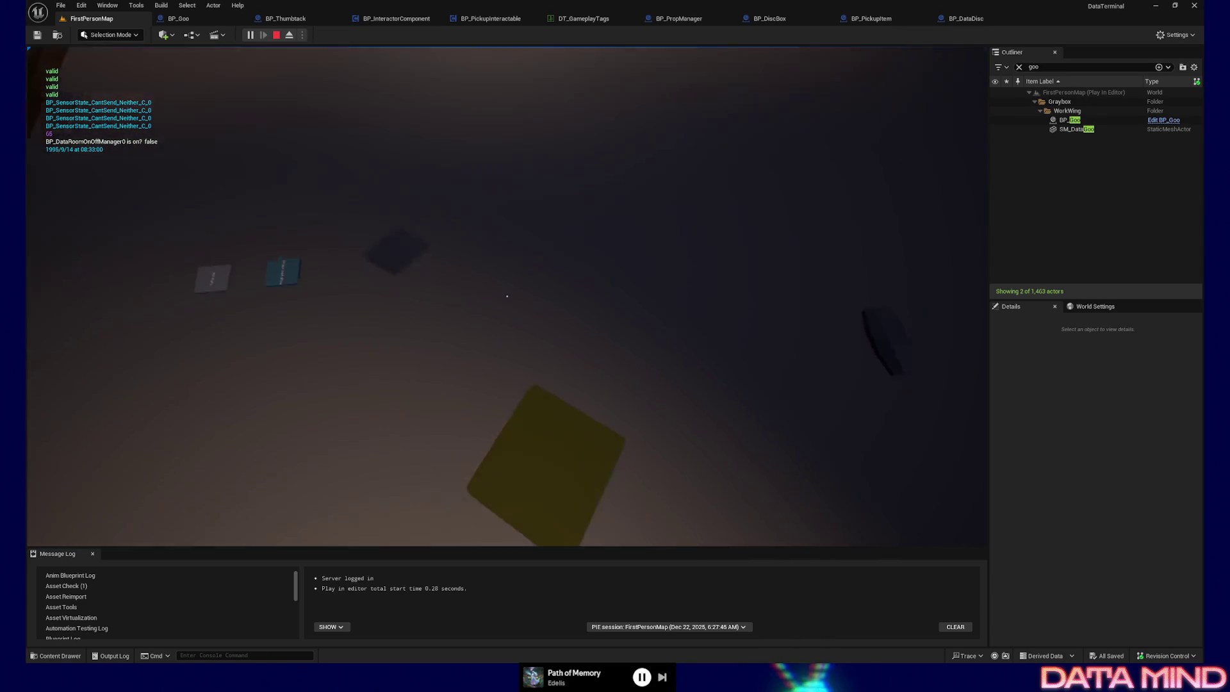
key(w)
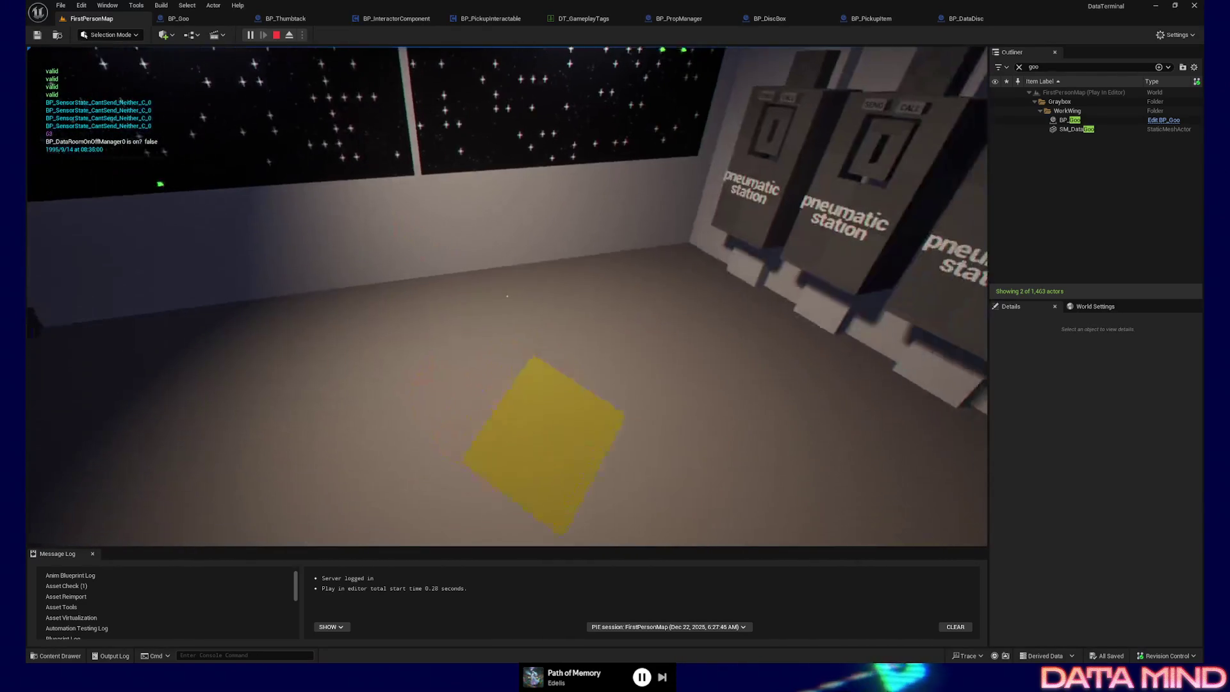
key(w)
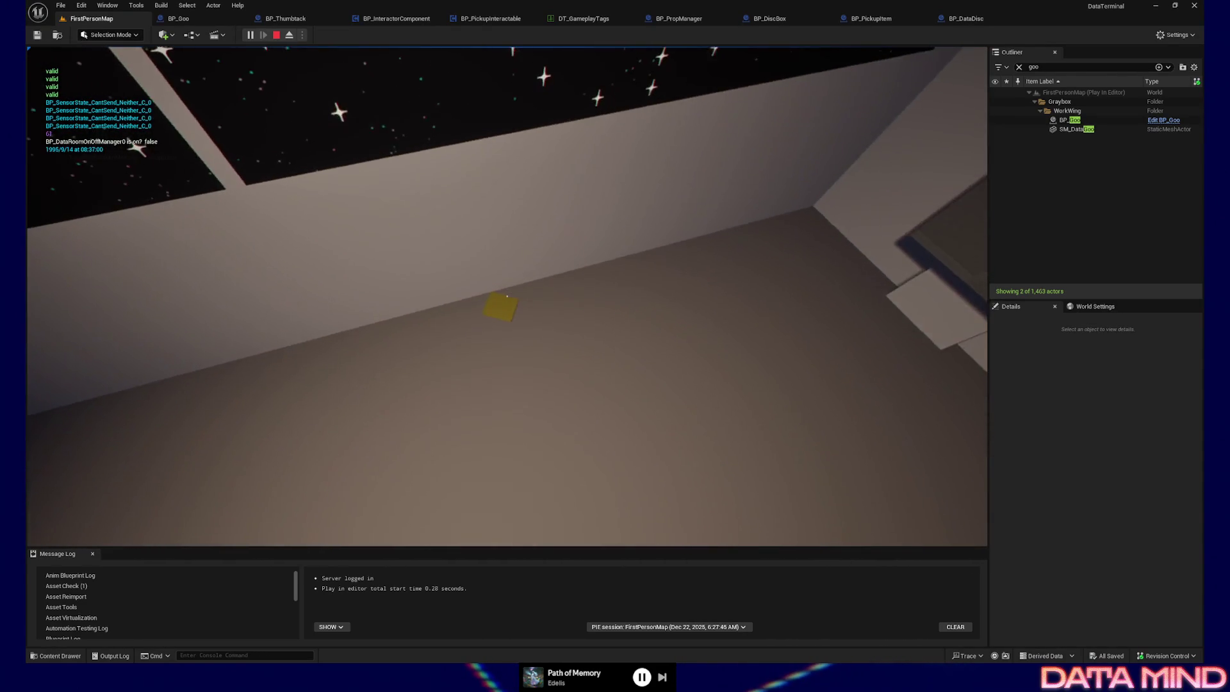
key(e)
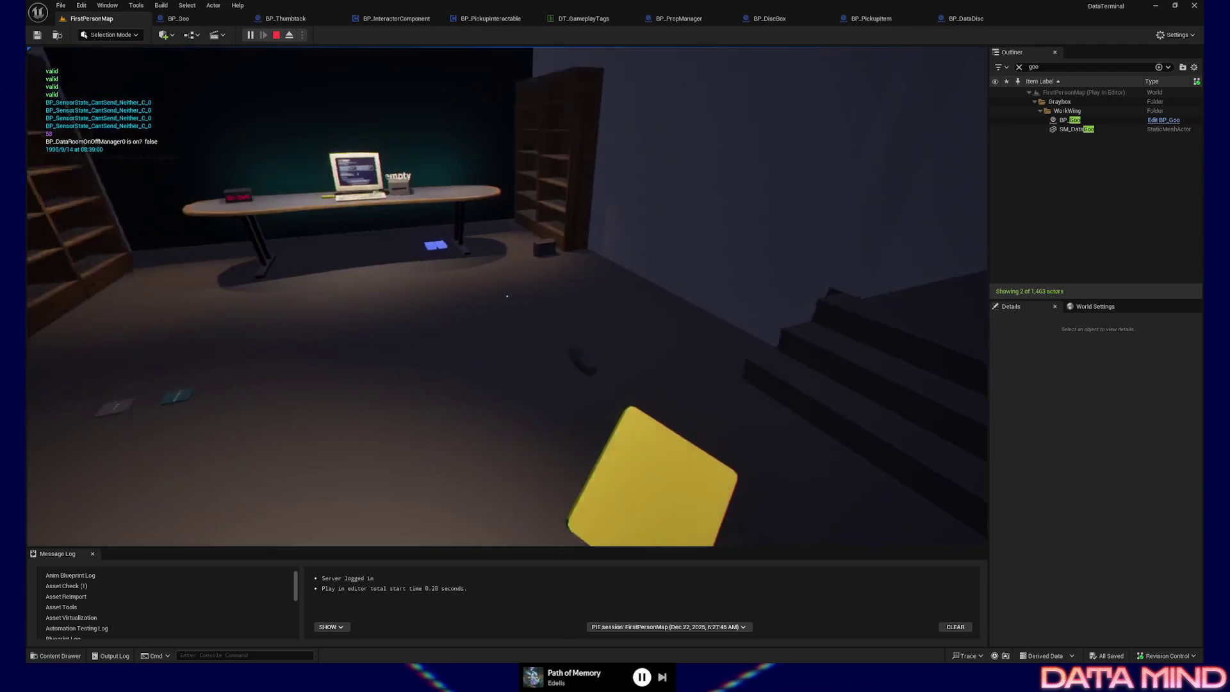
key(q)
key(Escape)
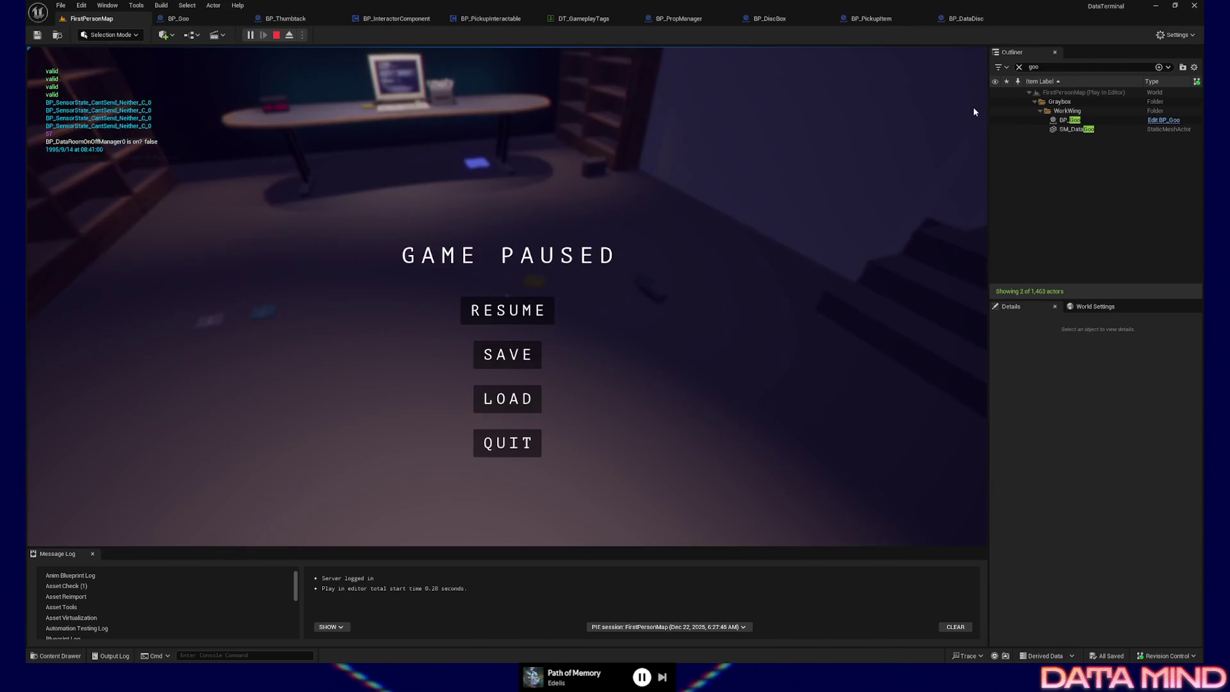
Quit play, review BPI Attach Prop to Player in BP_PropManager, then return to FirstPersonMap's floor
click(502, 451)
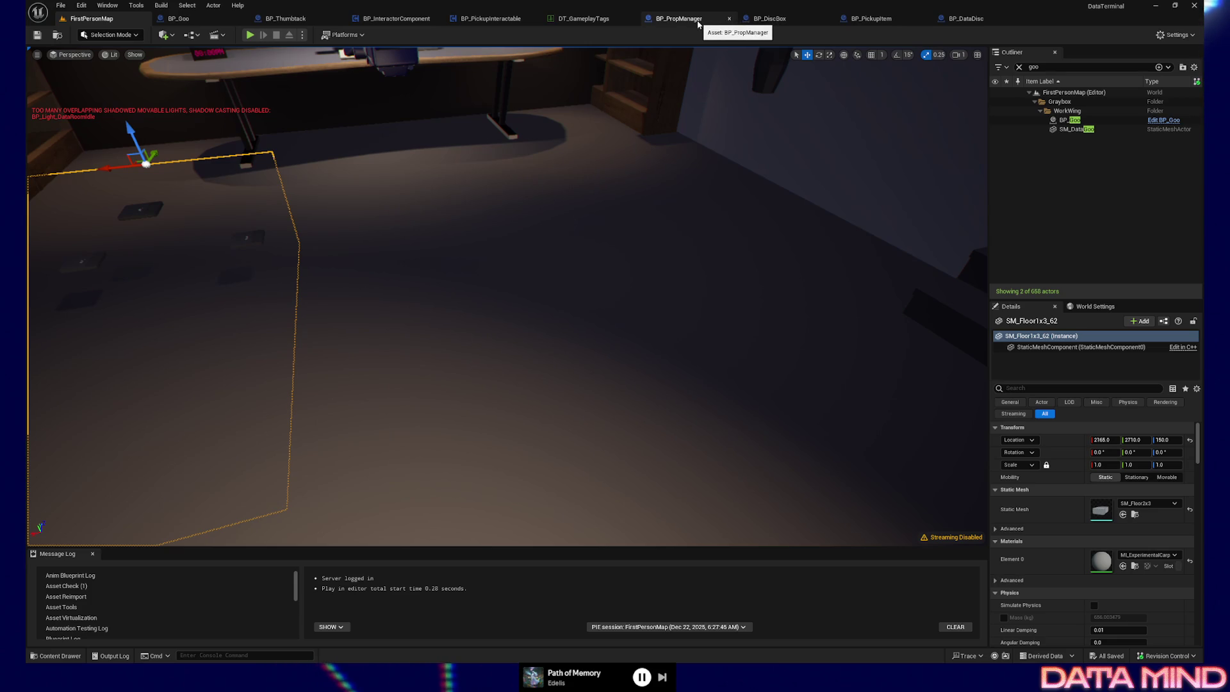
click(698, 23)
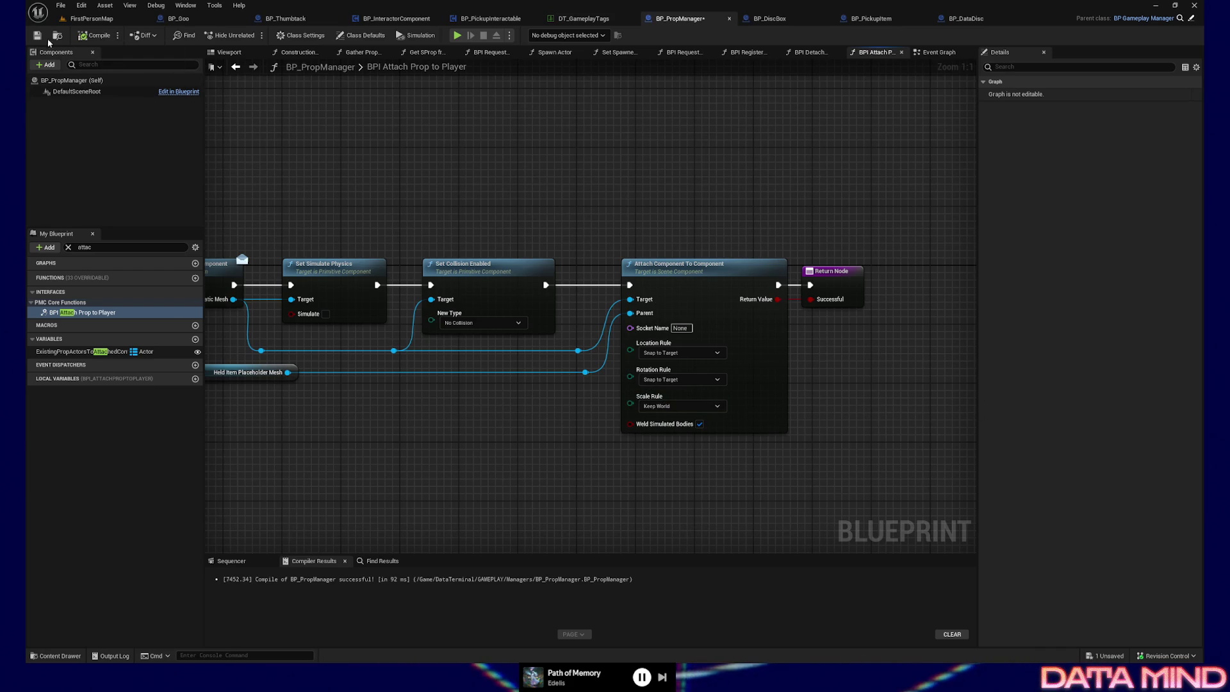
click(92, 18)
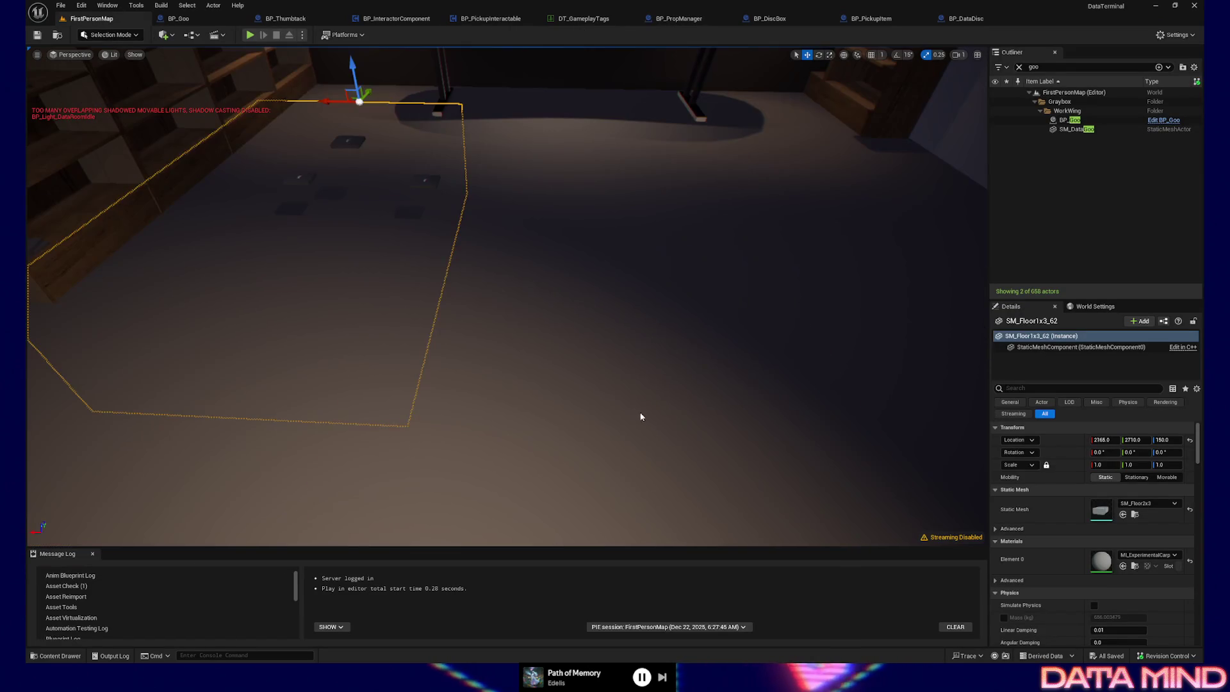
right_click(641, 411)
Play from the floor, walk to the desk and back, and drop the held Raw Data disc
click(671, 405)
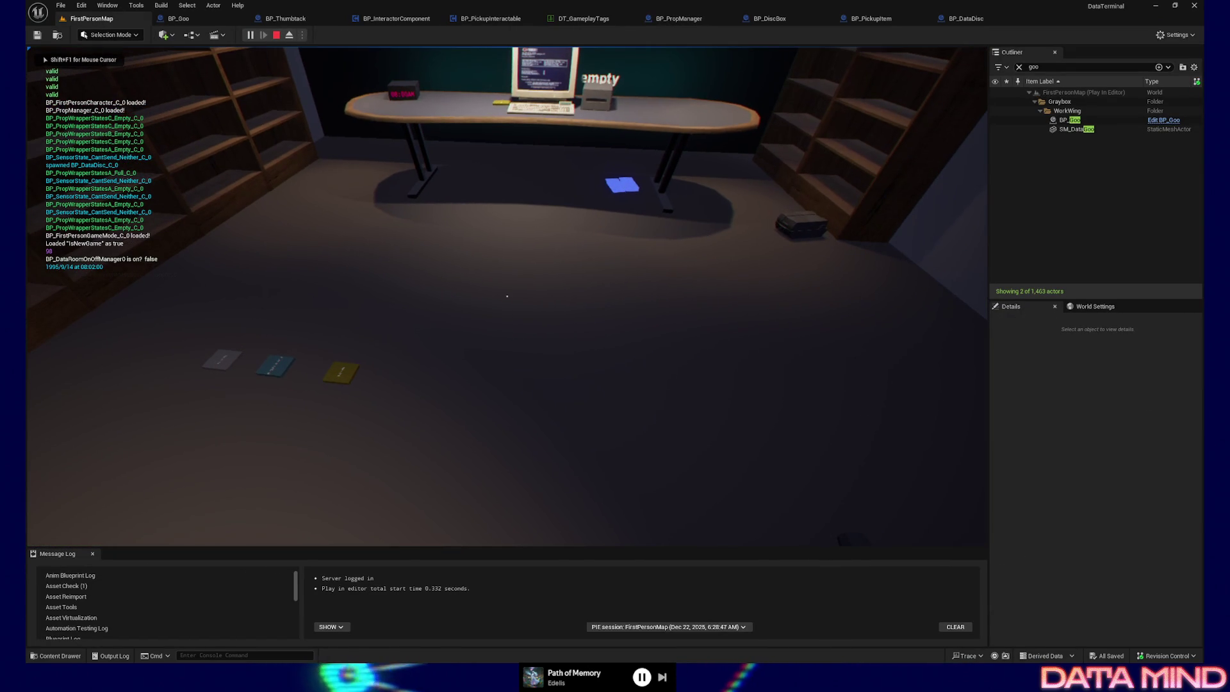
key(w)
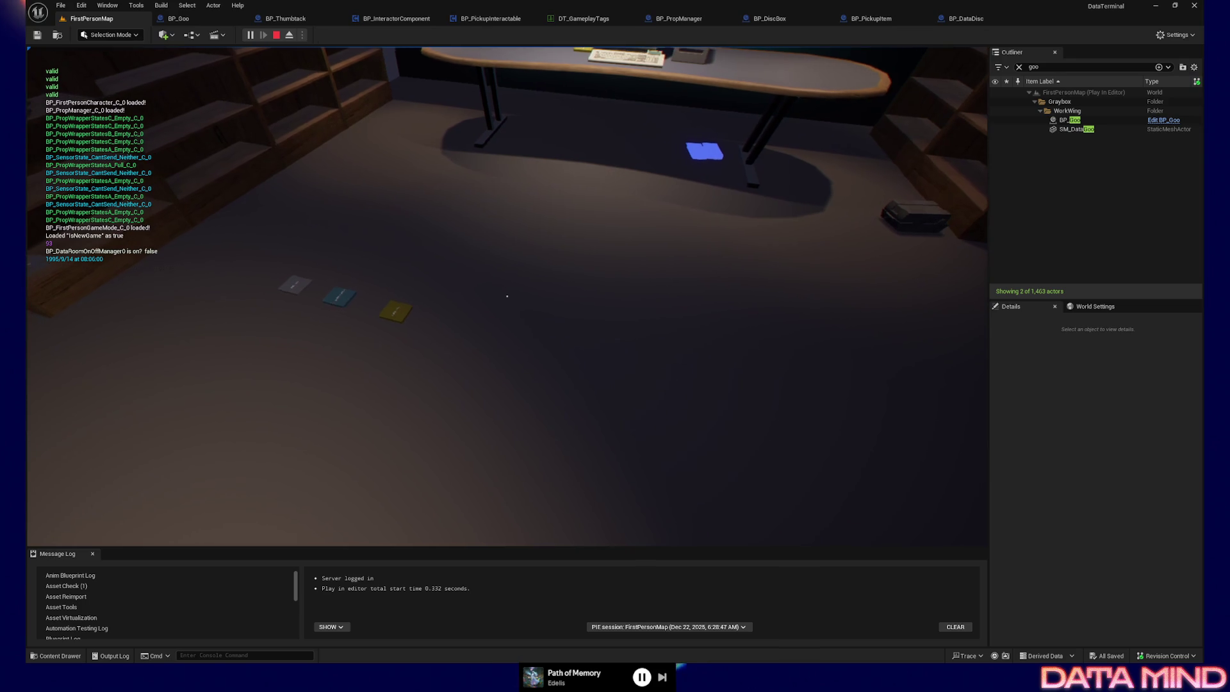
key(w)
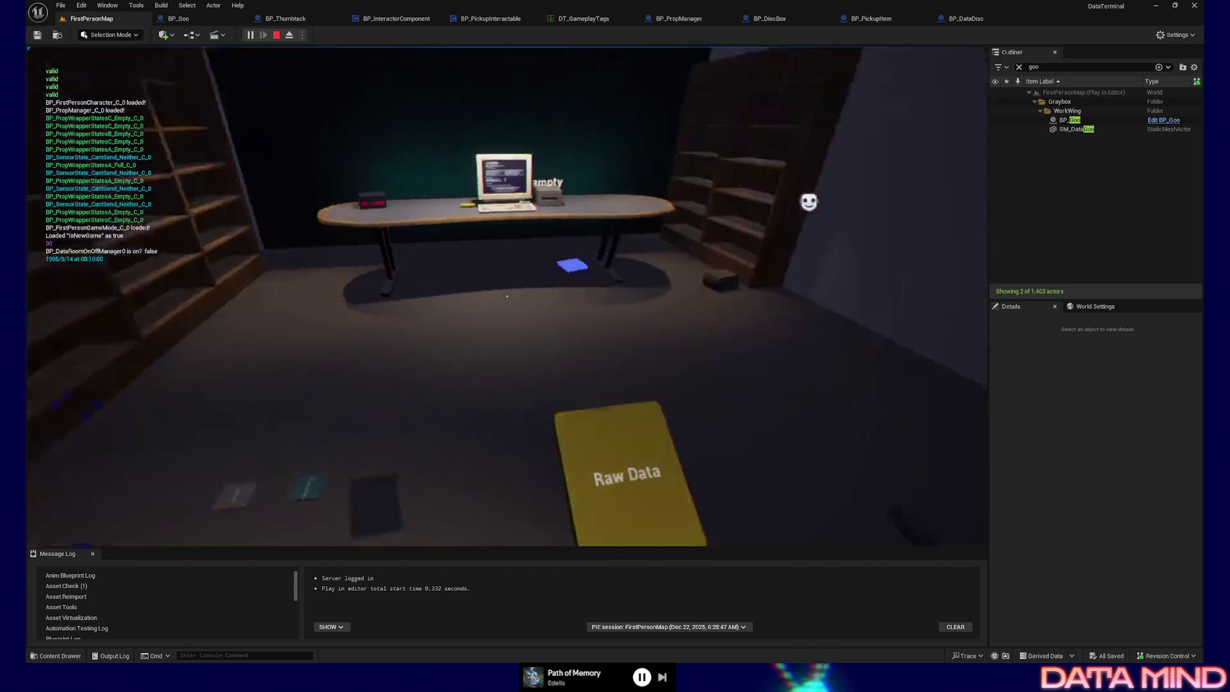
key(w)
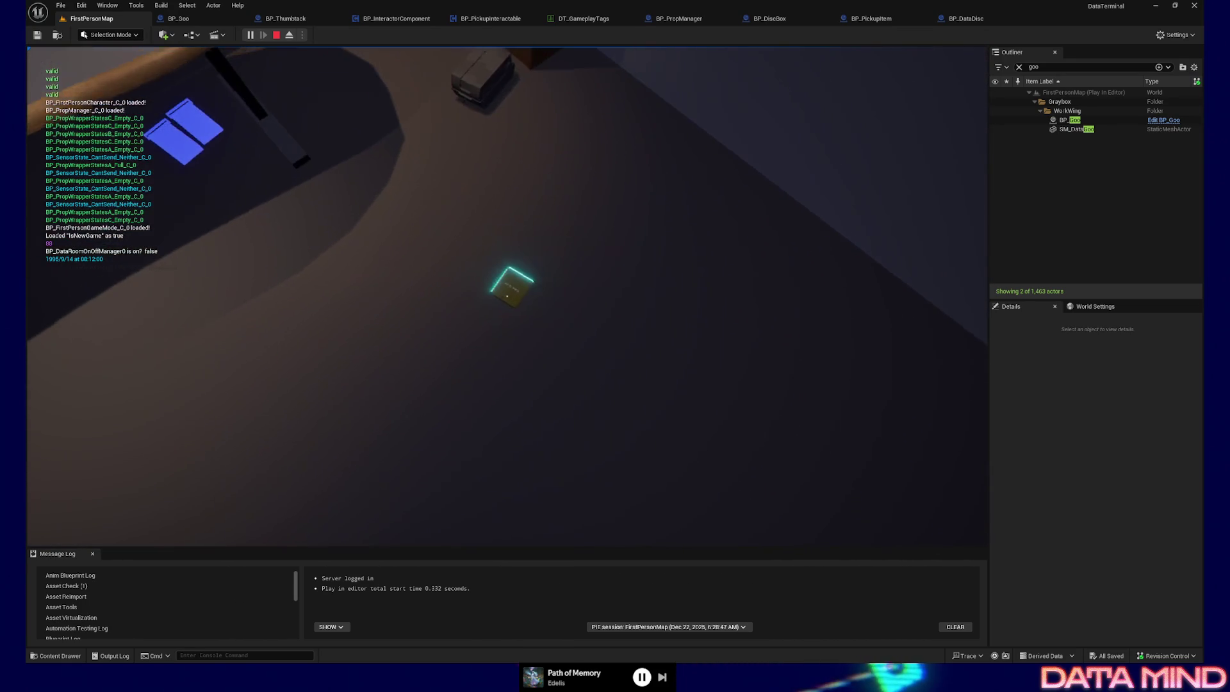
key(s)
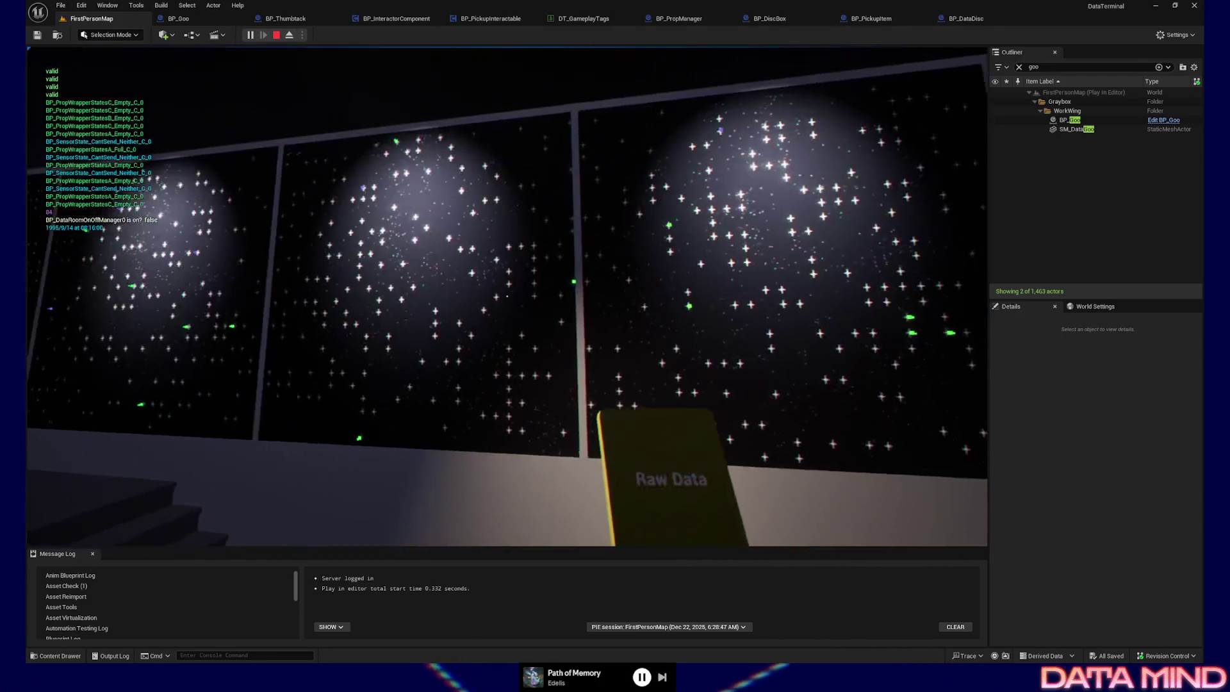
click(506, 296)
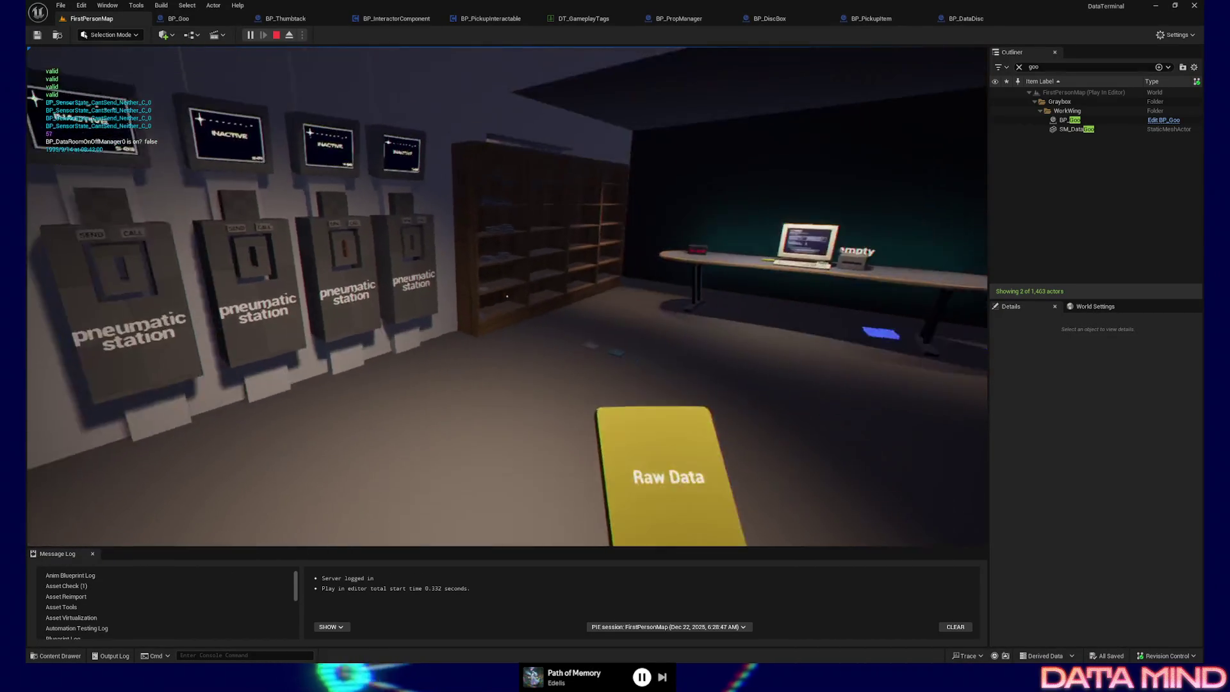
key(w)
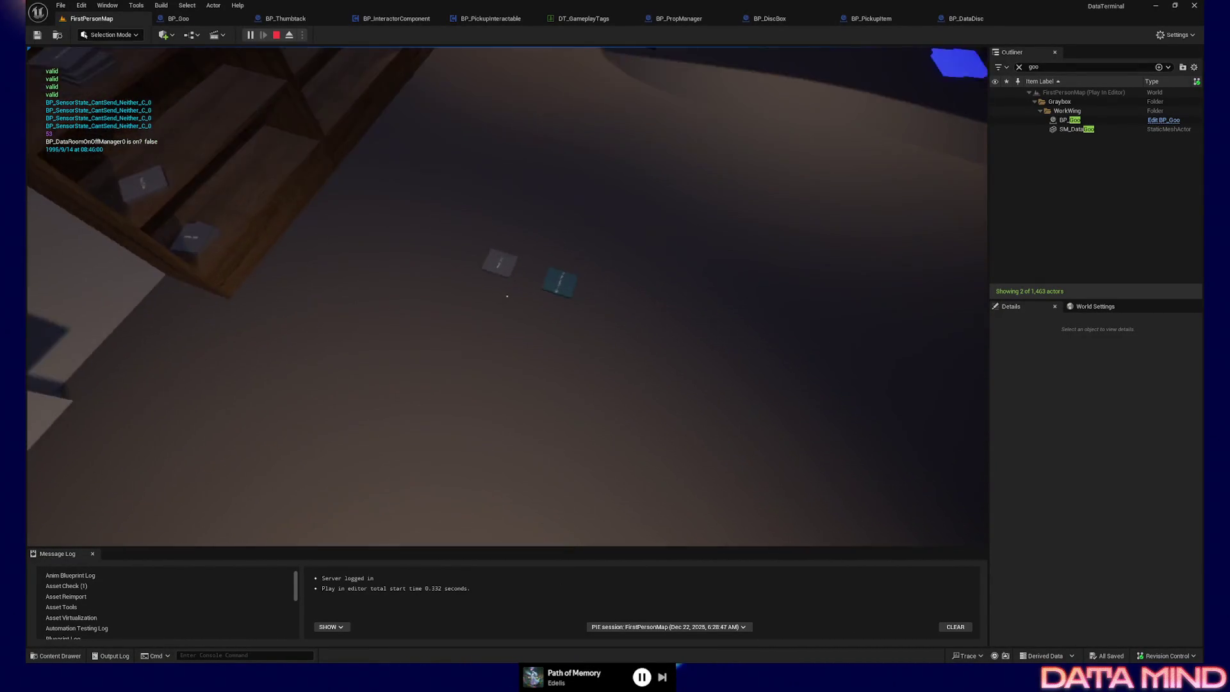
Insert the No Data disc into a pneumatic station, pick up the glowing item, then quit play
click(507, 296)
key(w)
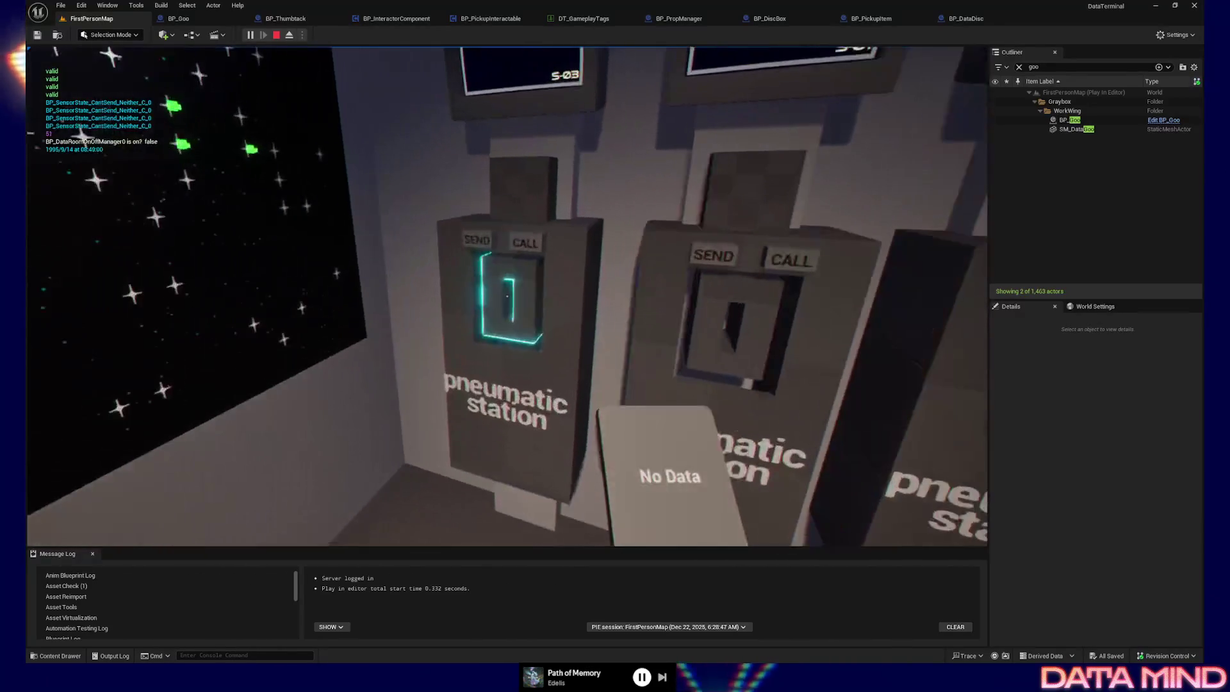
click(507, 296)
mouse_move(507, 296)
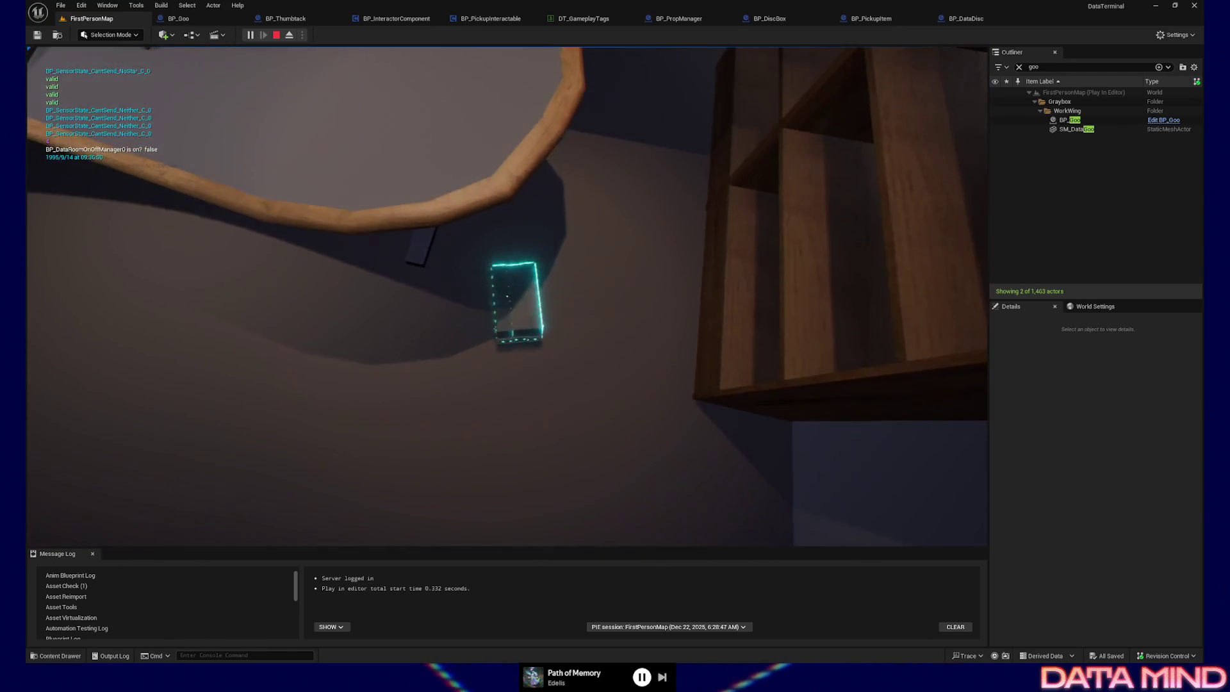
click(506, 296)
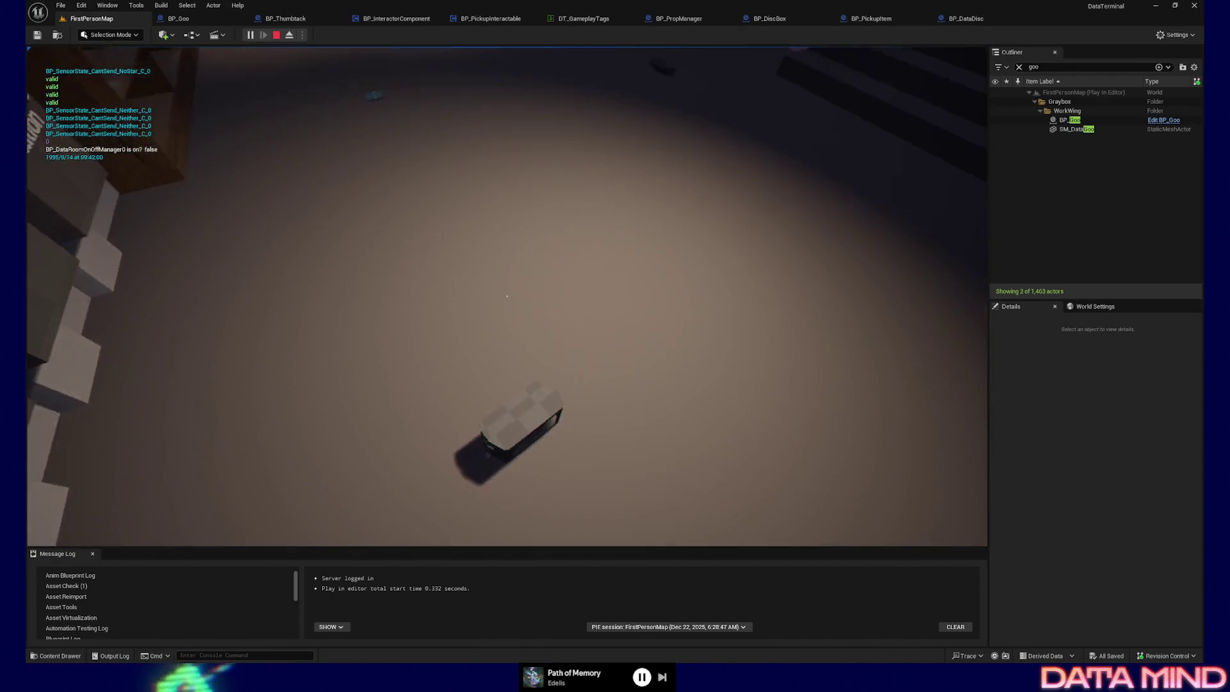
key(Escape)
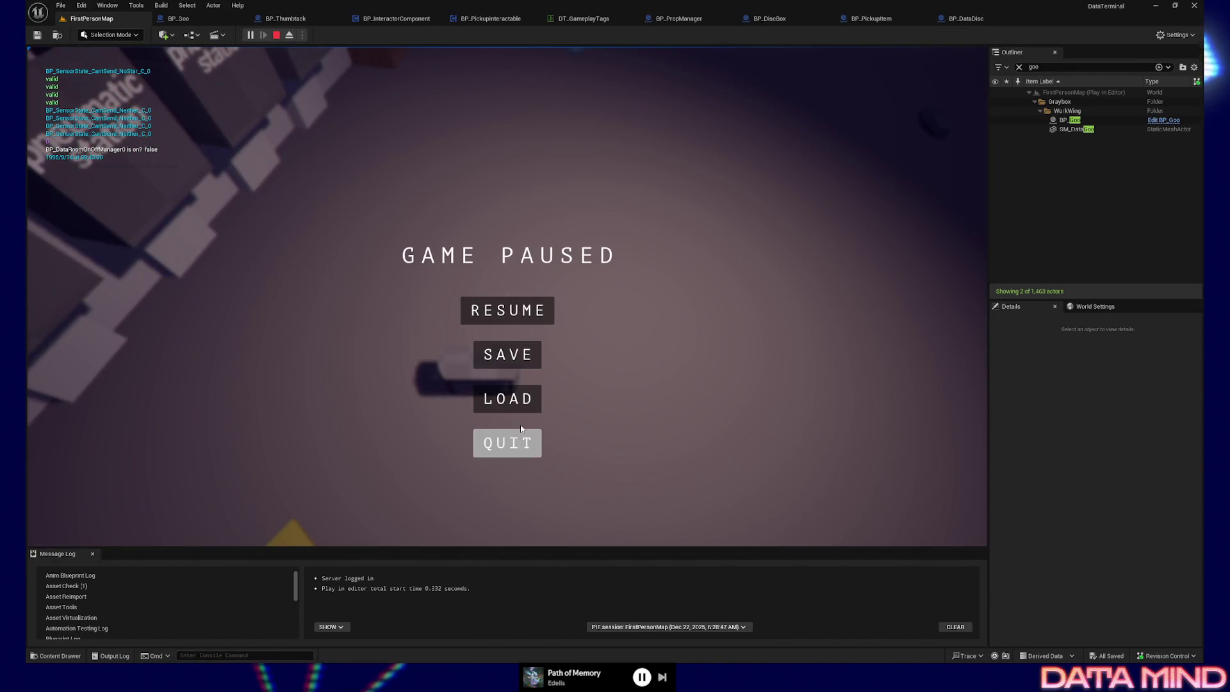
click(522, 431)
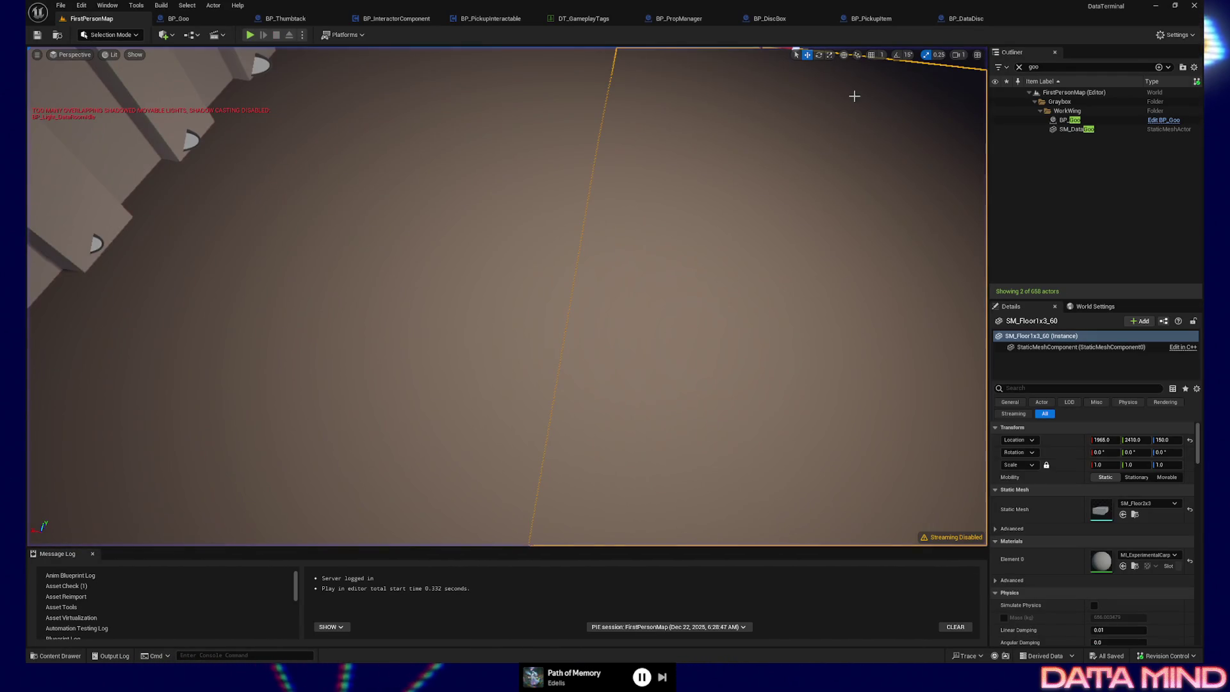
Open BP_PickupItem and select its PickupItemMesh component to view its properties
click(861, 19)
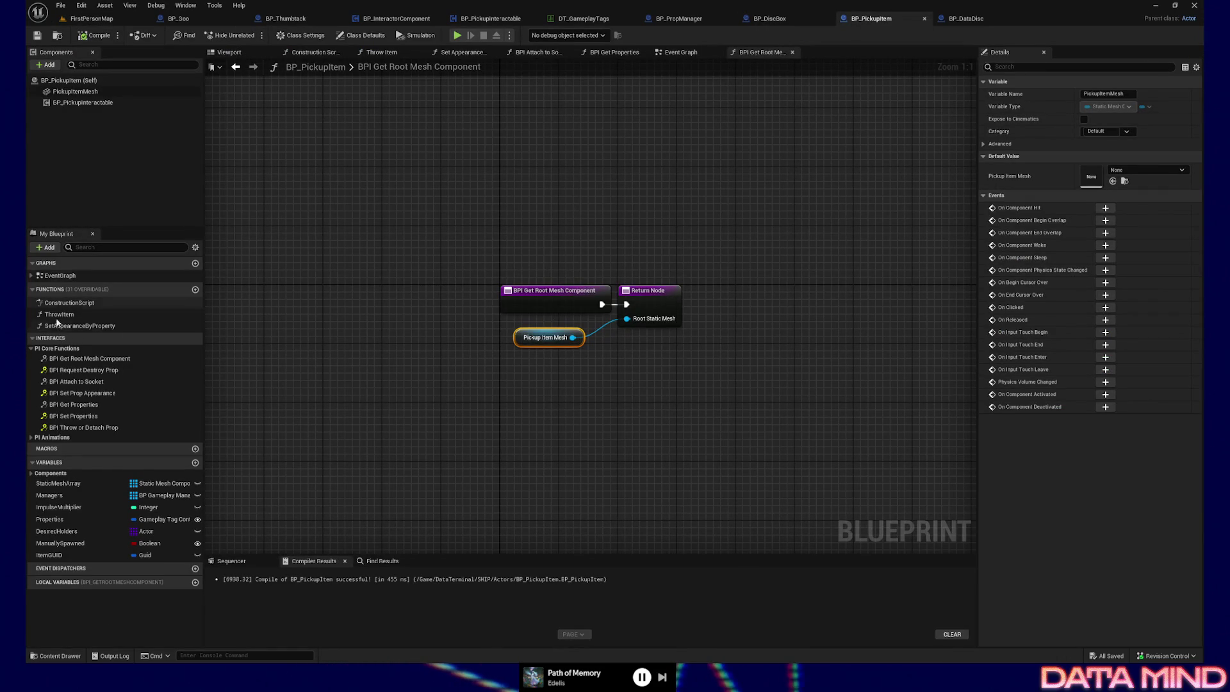
click(76, 93)
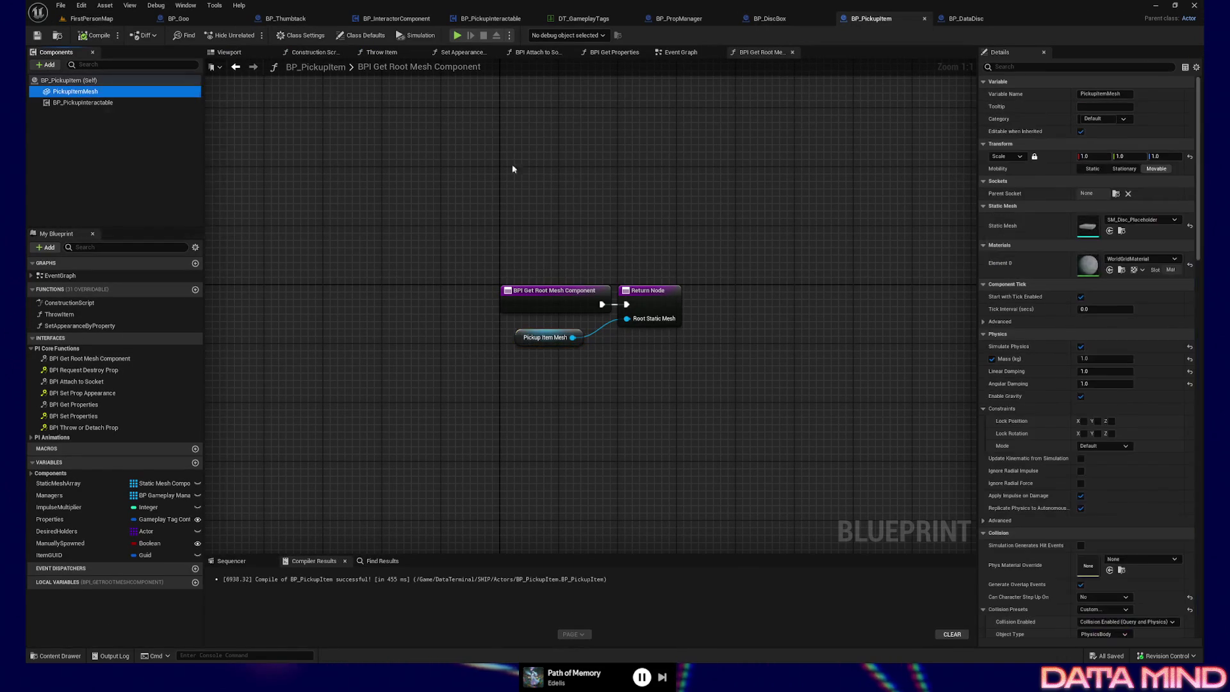
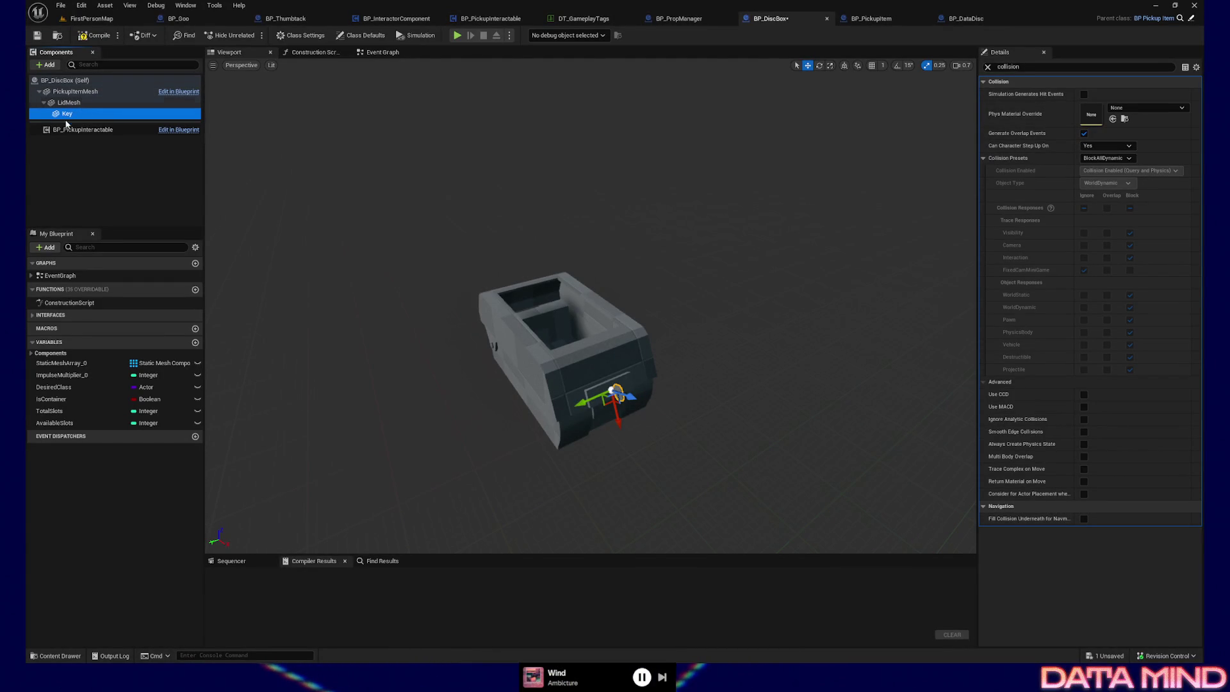
Set the Key component's Can Character Step Up On to No and Collision Presets to NoCollision
click(1106, 145)
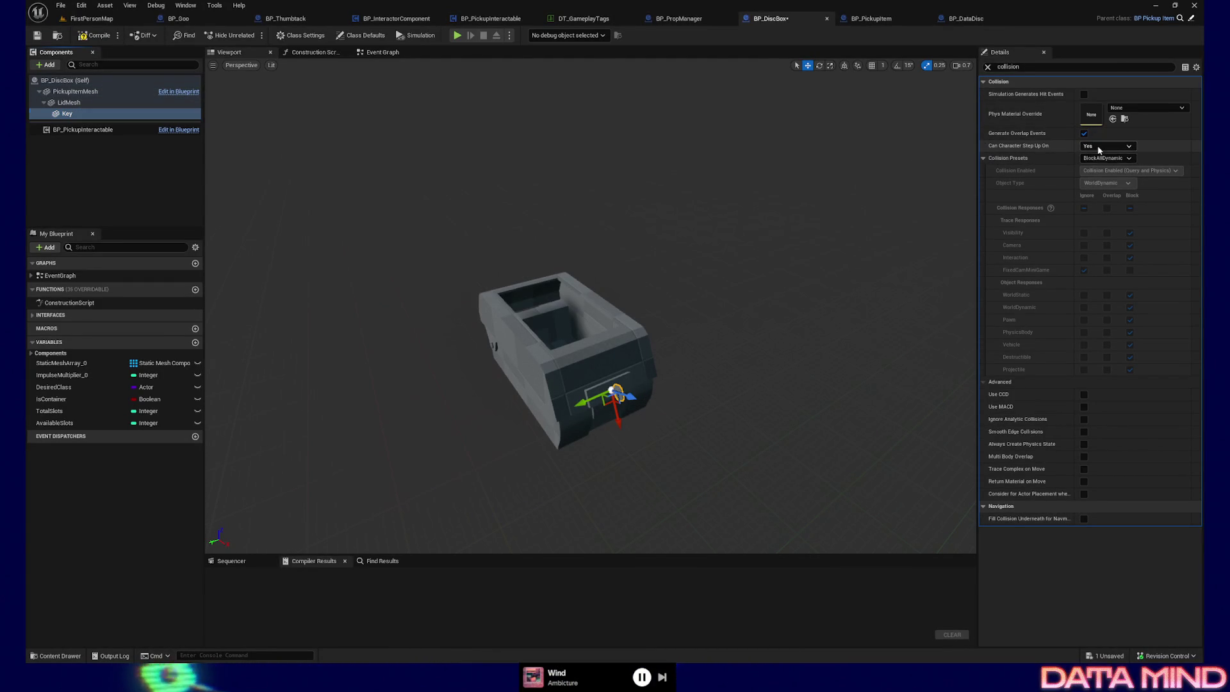
click(1087, 154)
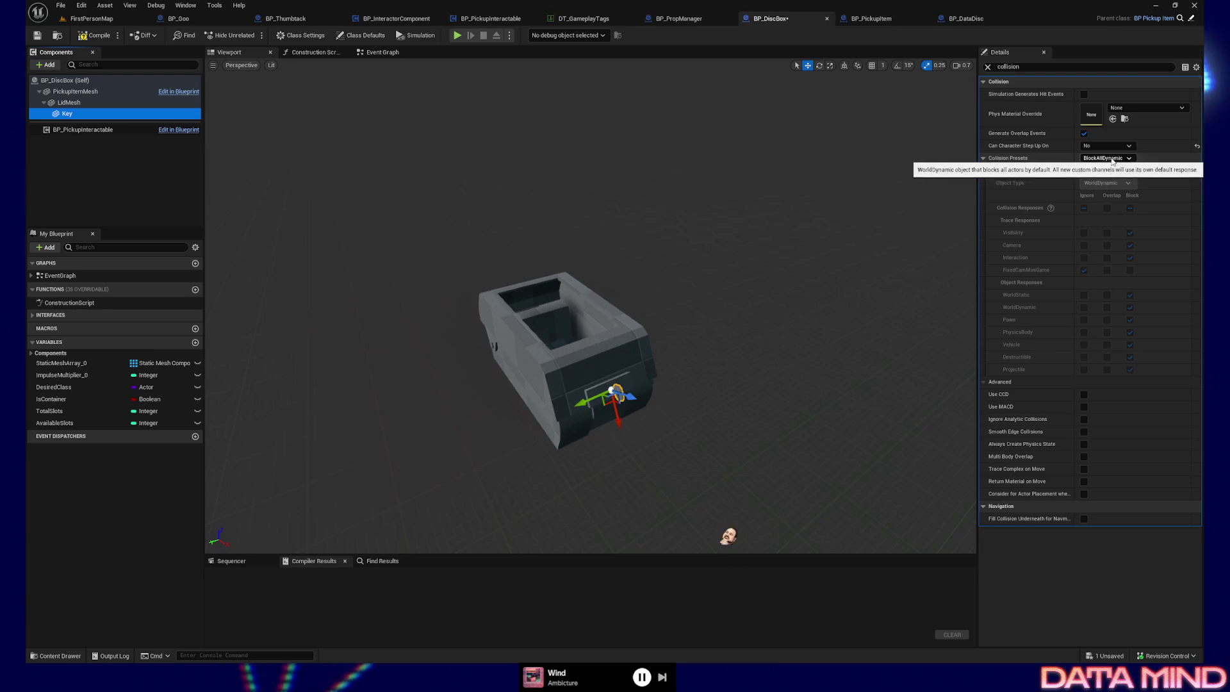
click(1106, 157)
click(1097, 185)
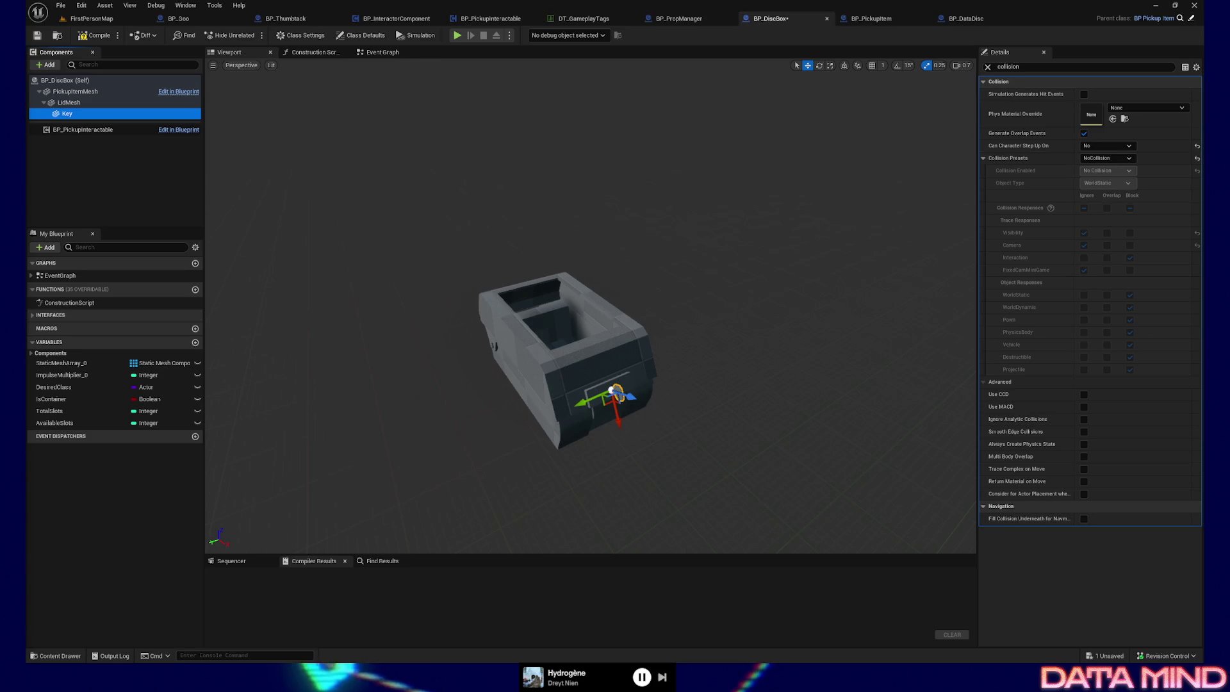
Compile and save BP_DiscBox, then play FirstPersonMap from a spot on the floor
mouse_move(485, 340)
mouse_down()
mouse_move(449, 307)
mouse_move(442, 359)
mouse_move(403, 230)
mouse_move(382, 249)
mouse_up()
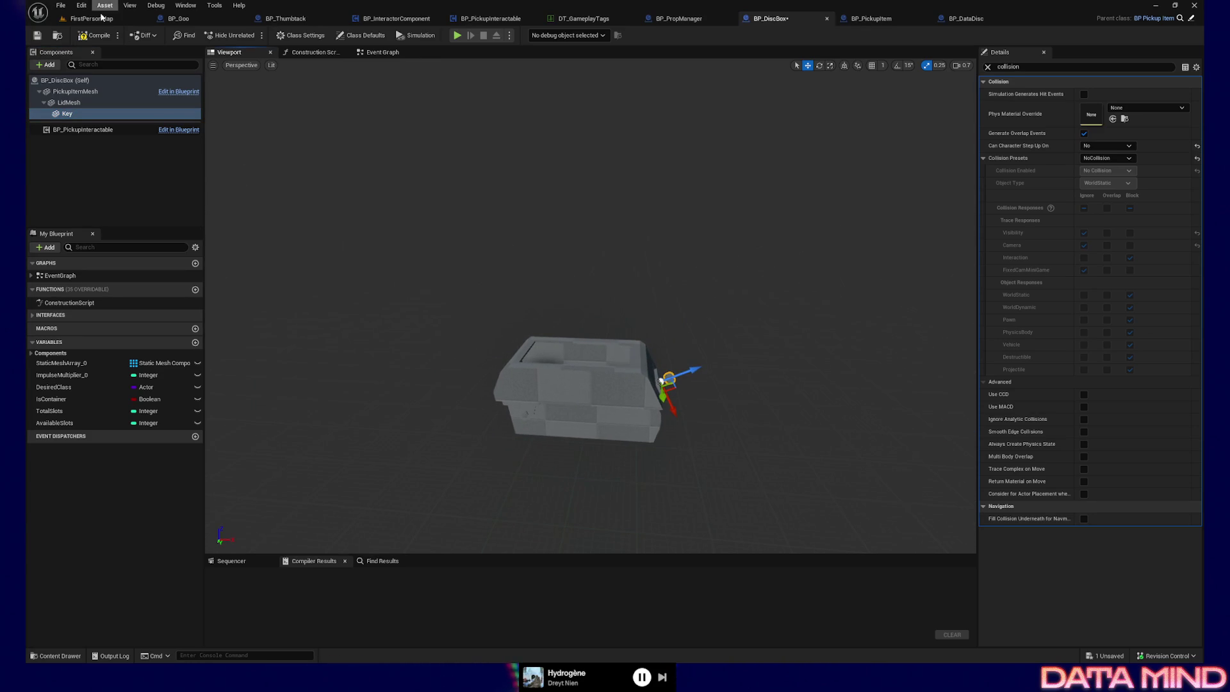
click(99, 36)
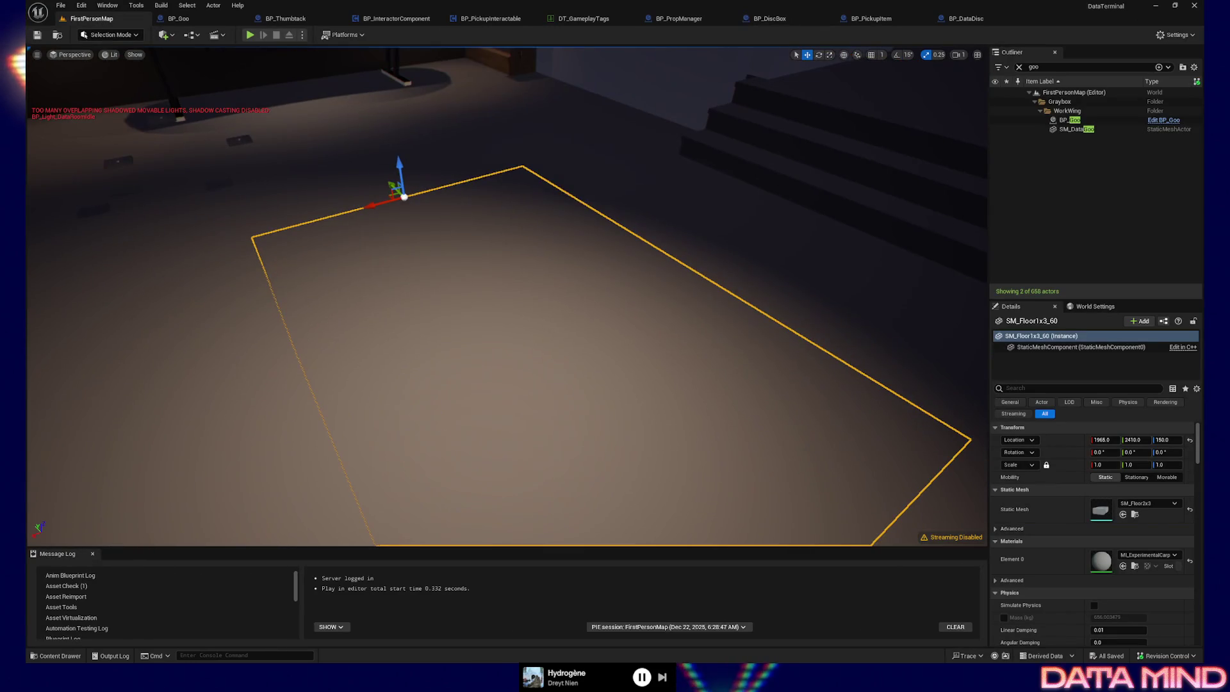
right_click(402, 152)
click(472, 426)
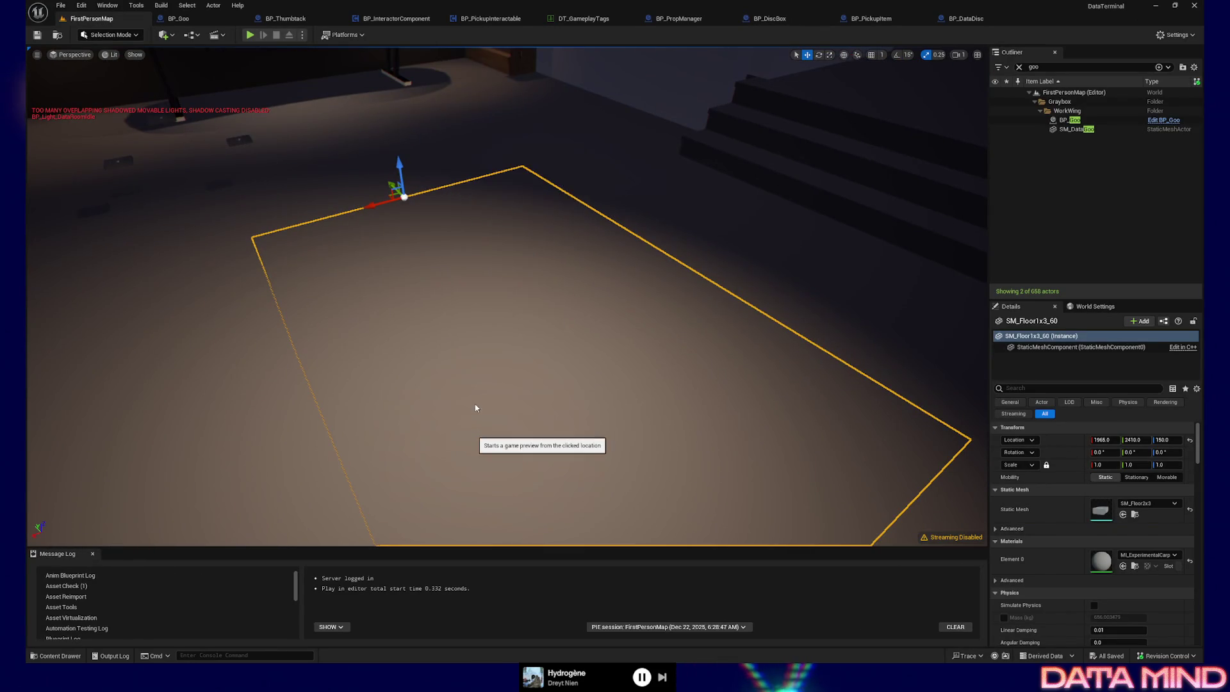
click(473, 394)
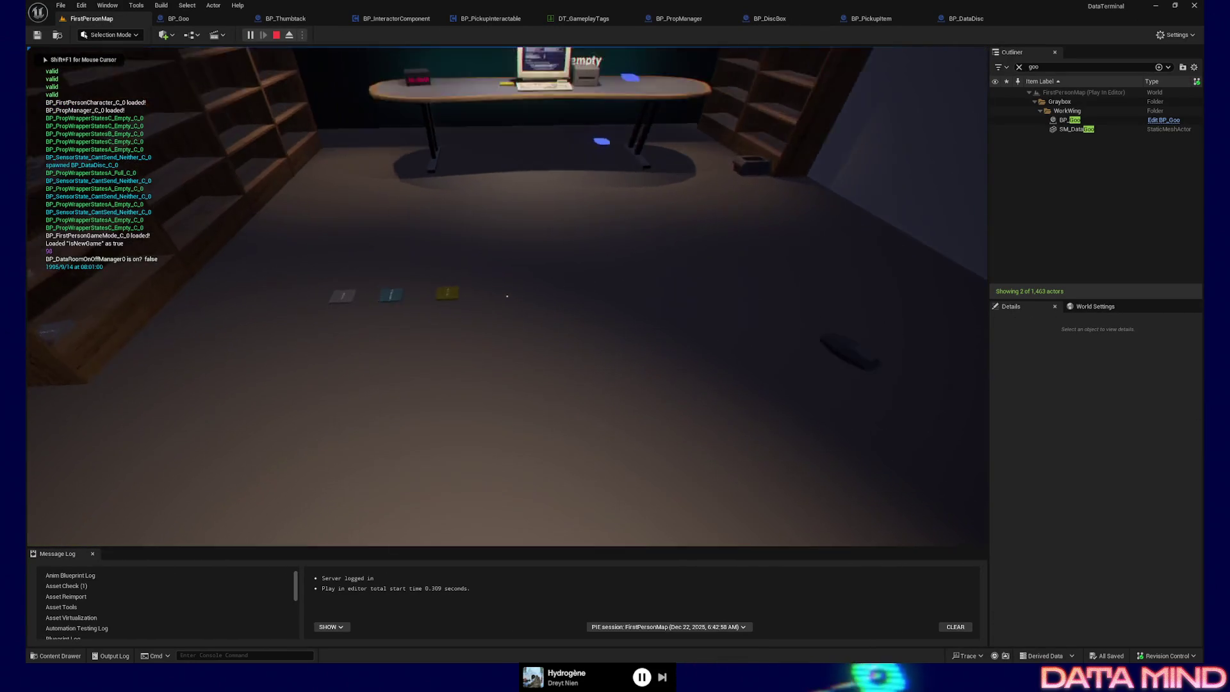
Pick up the box and walk around the room toward the computer desk
key(e)
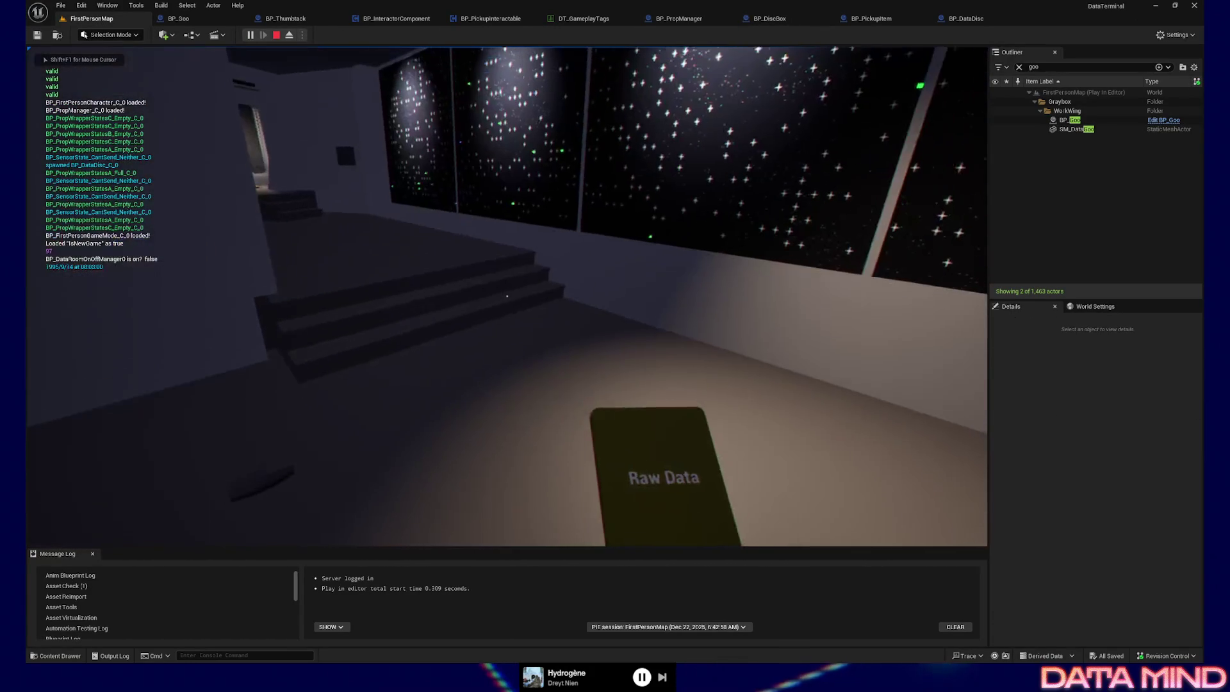
key(w)
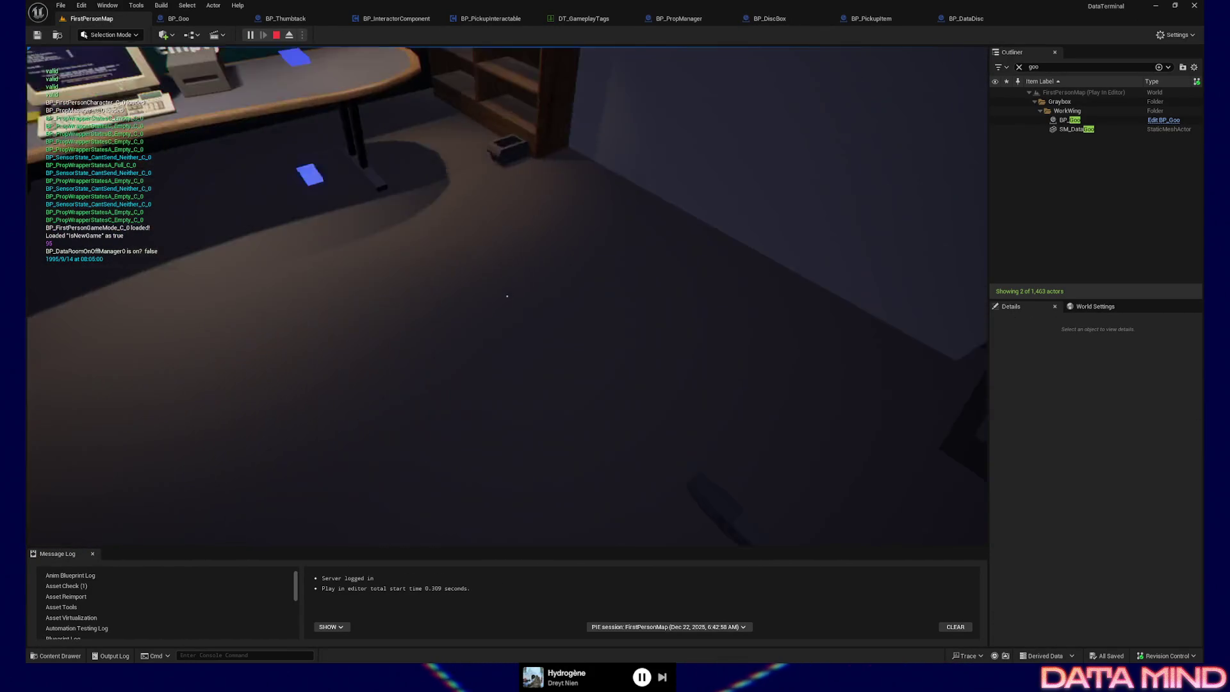
key(w)
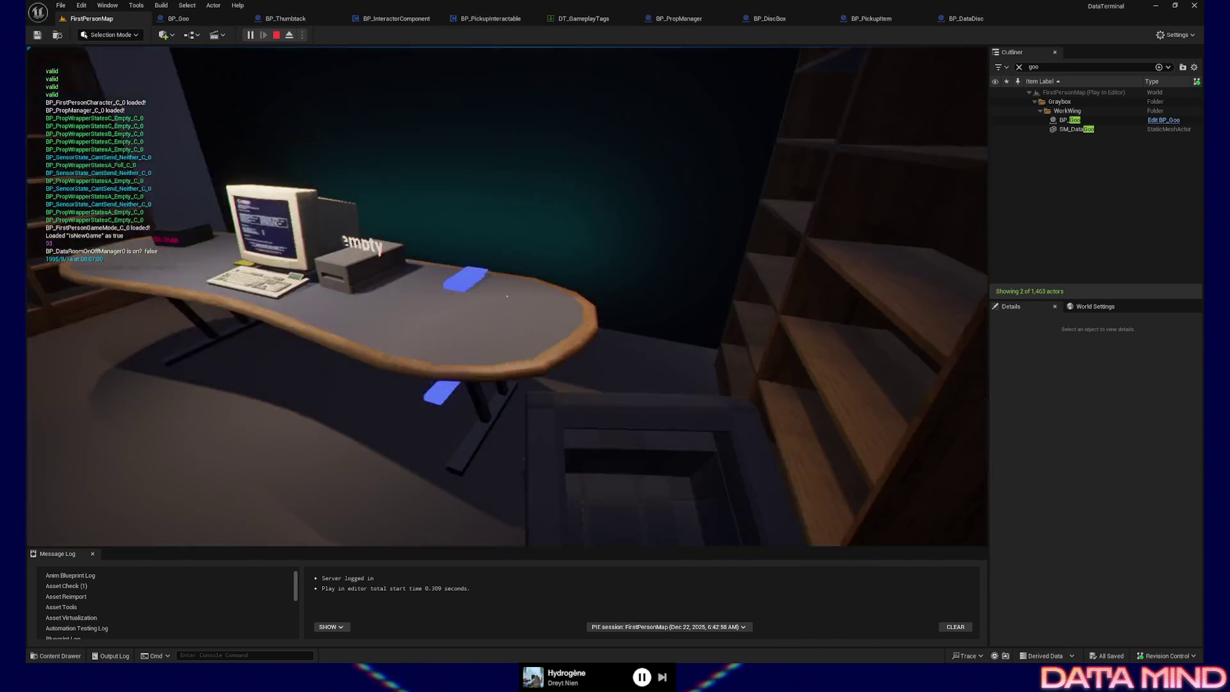
key(w)
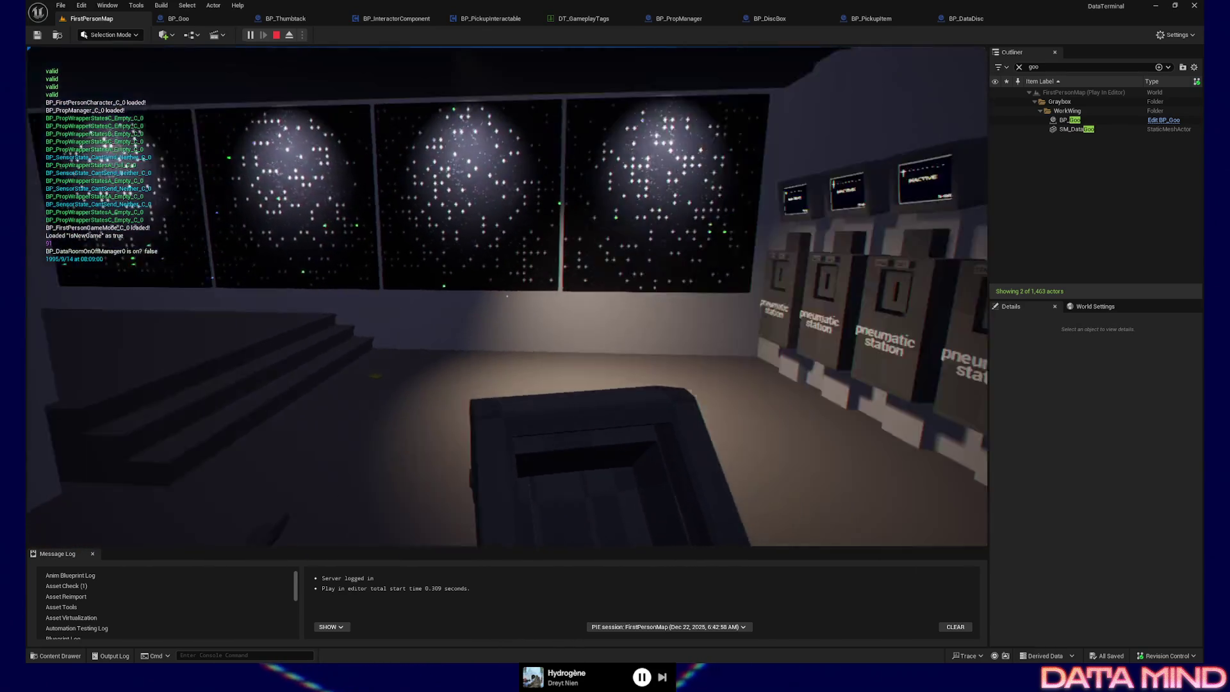
key(w)
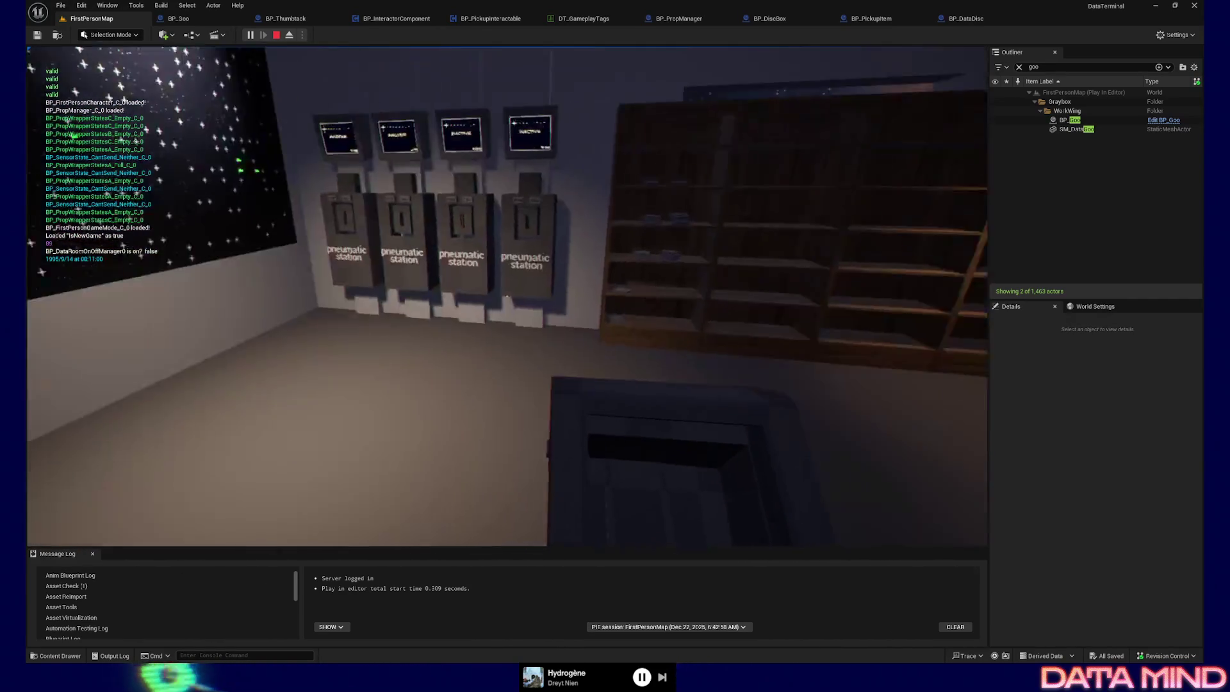
key(w)
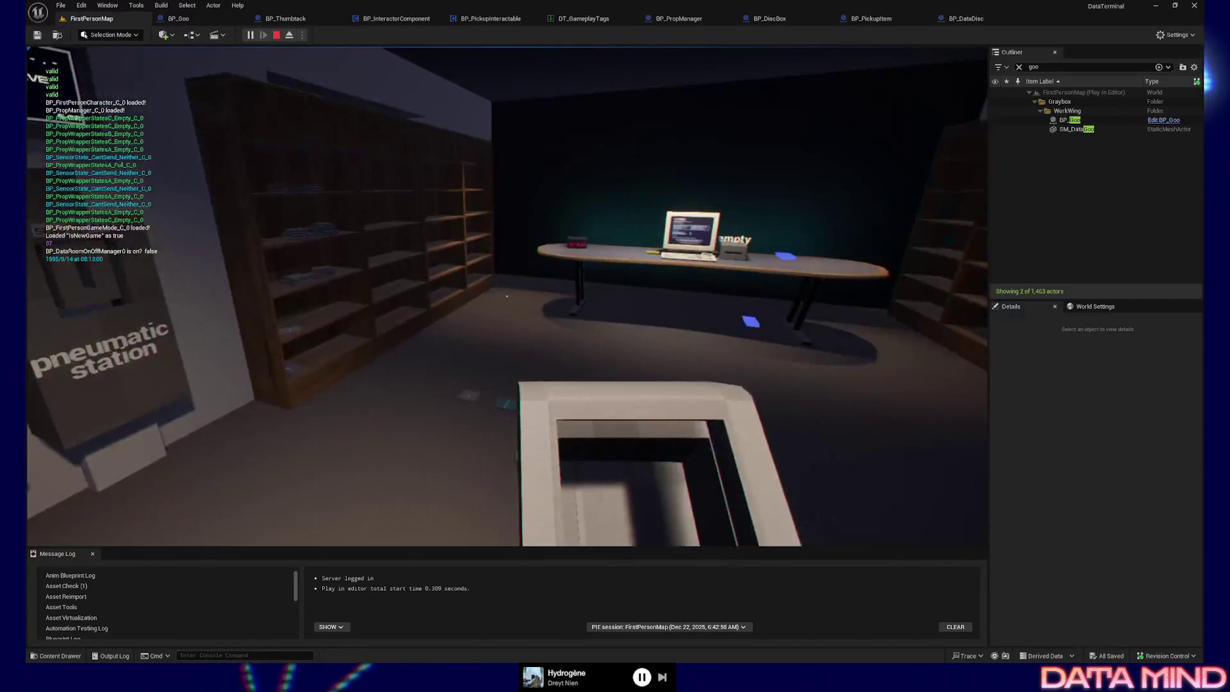
key(w)
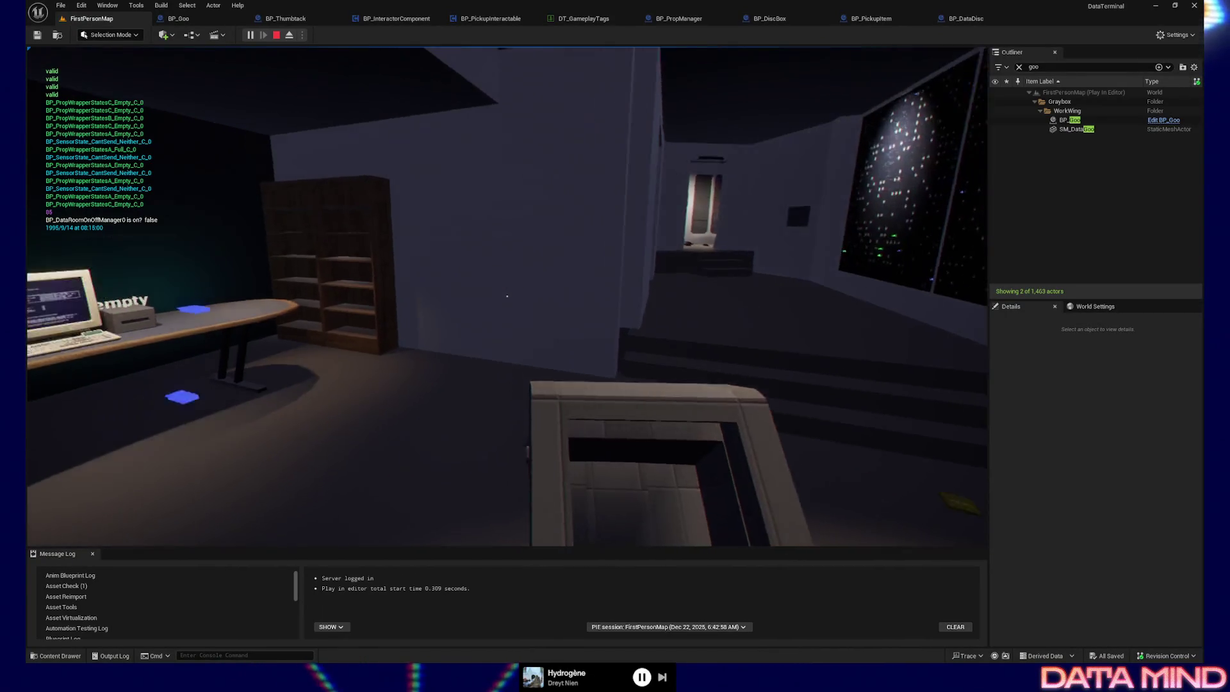
key(w)
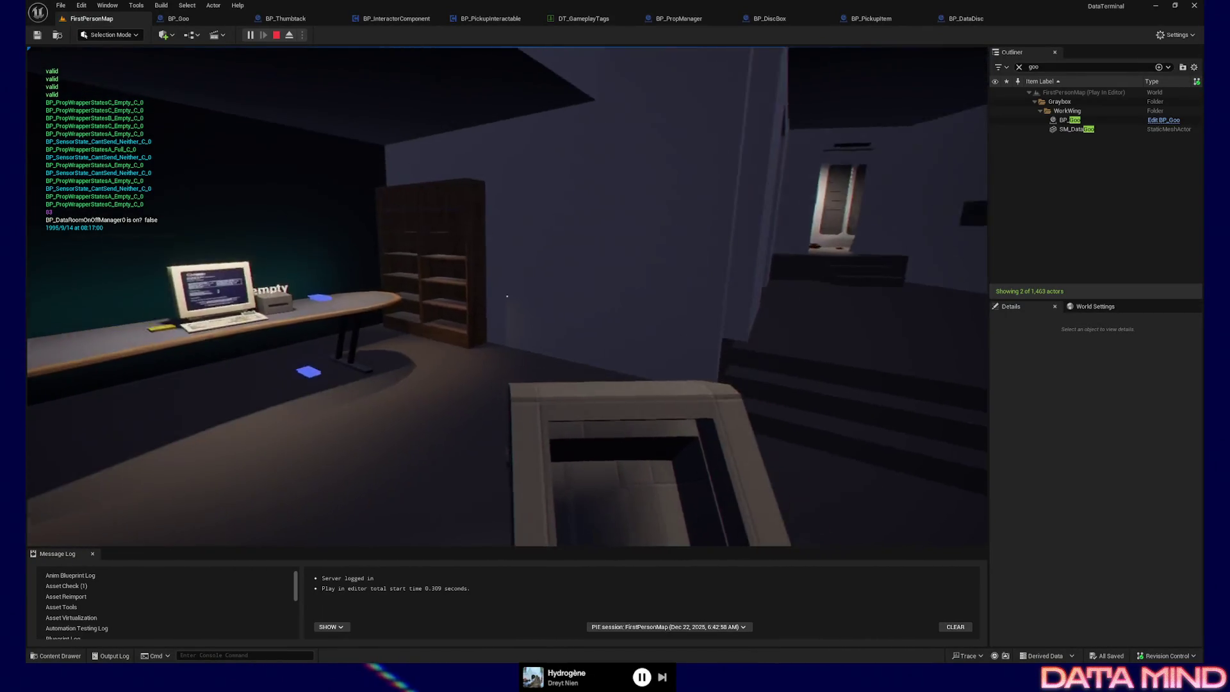
key(w)
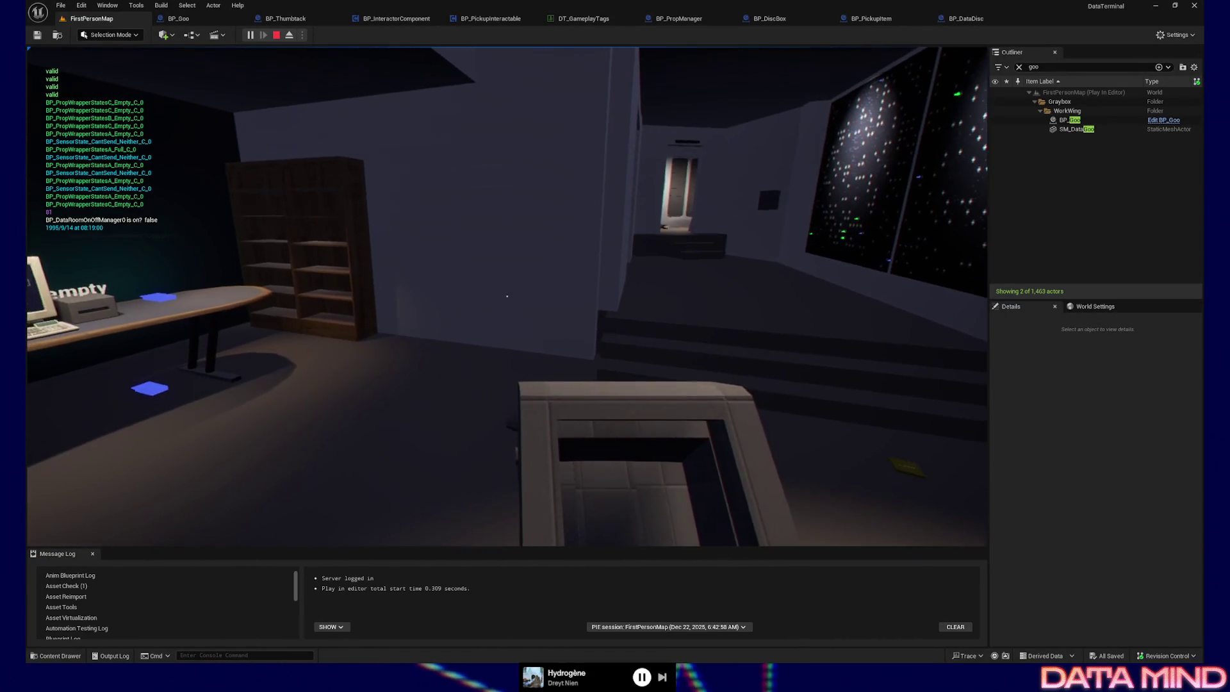
key(w)
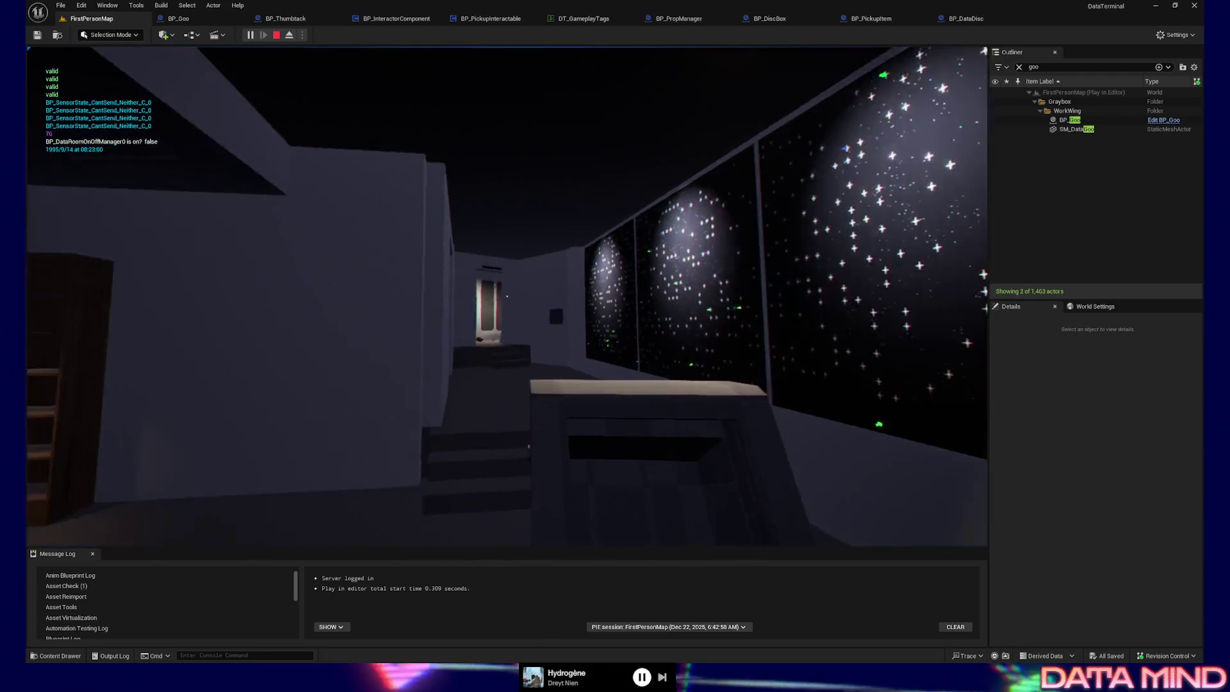
key(w)
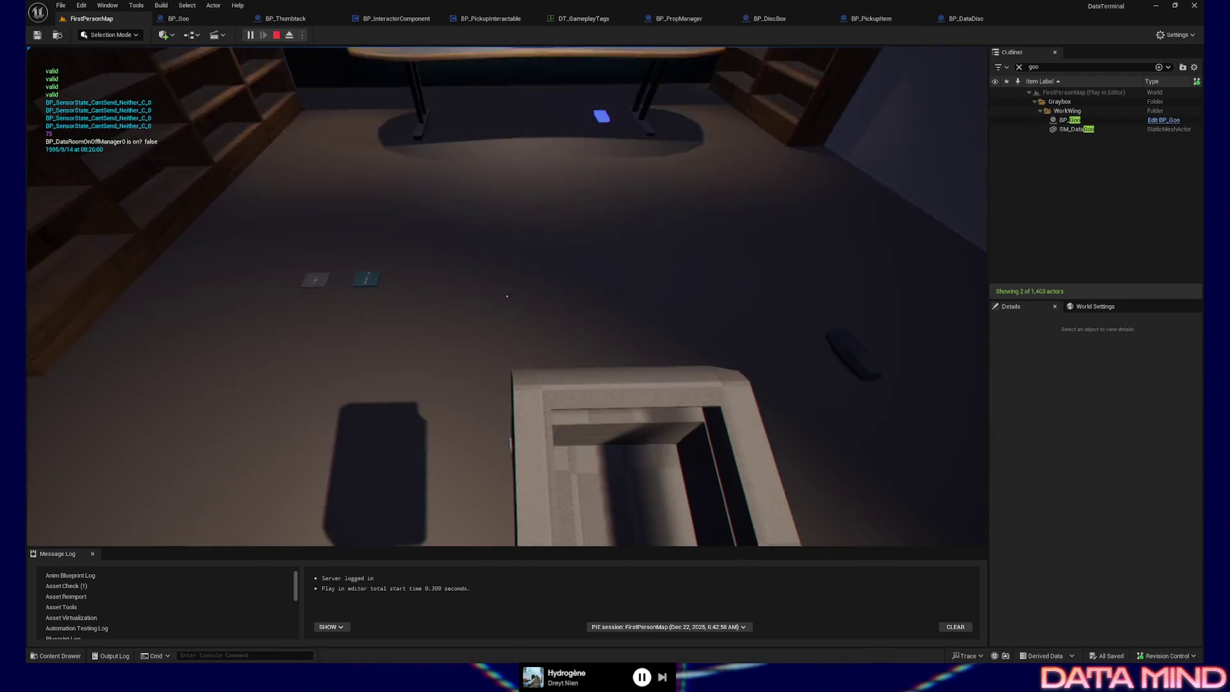
Drop the box on the floor, then drop the Processed Data disc onto it
click(506, 296)
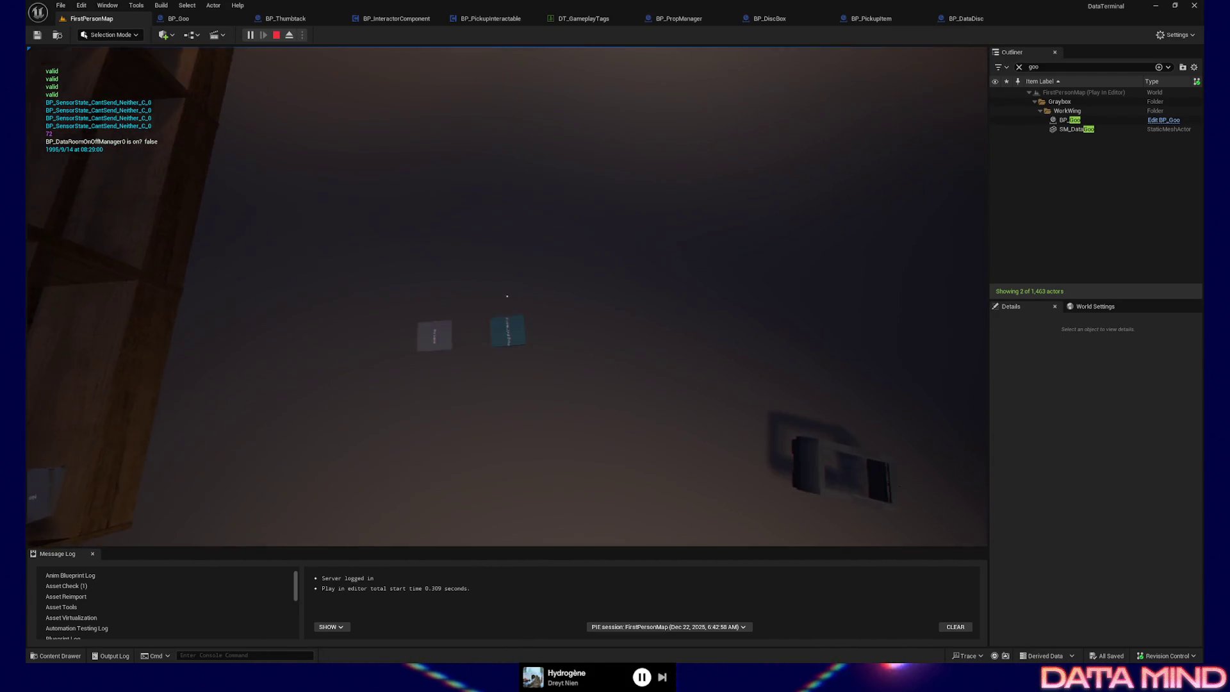
click(506, 296)
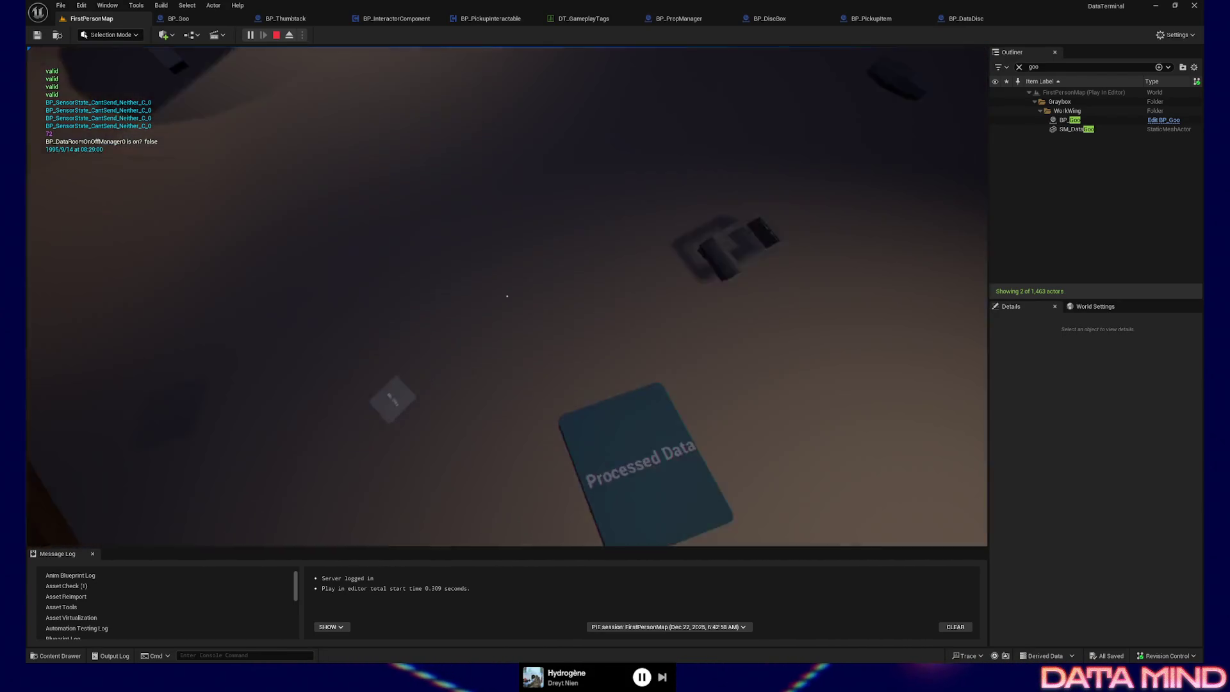
click(507, 295)
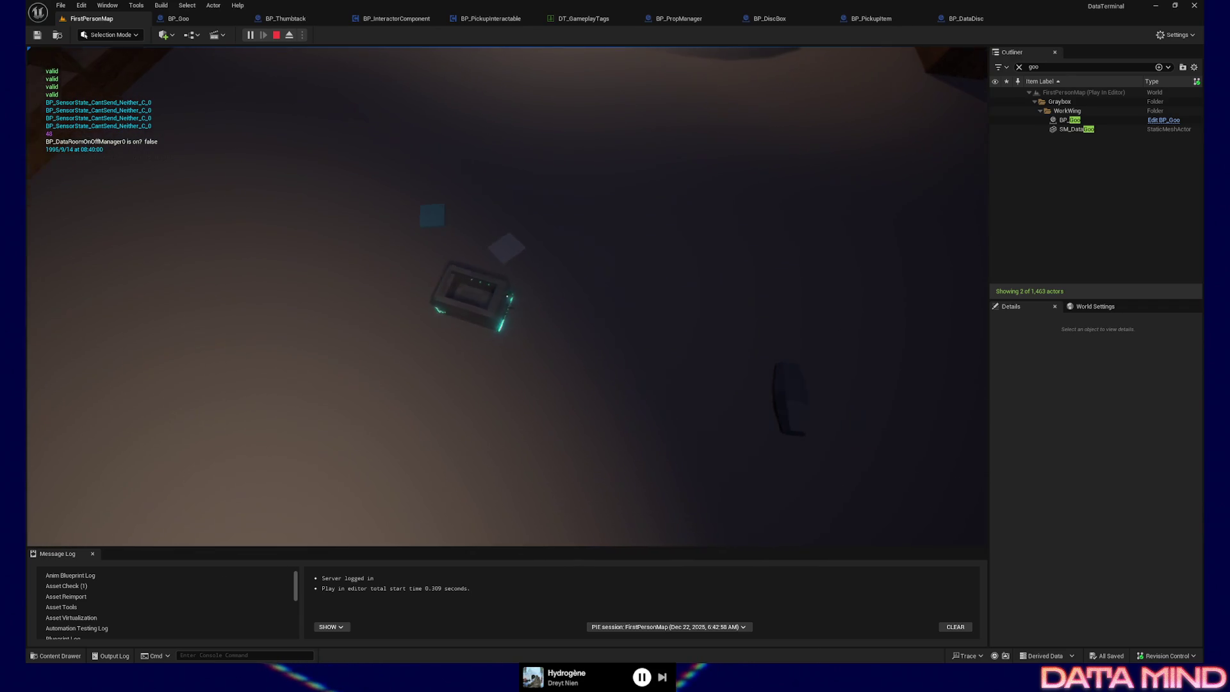
Pick up and drop the goo item, the Processed Data card and the No Data card
key(e)
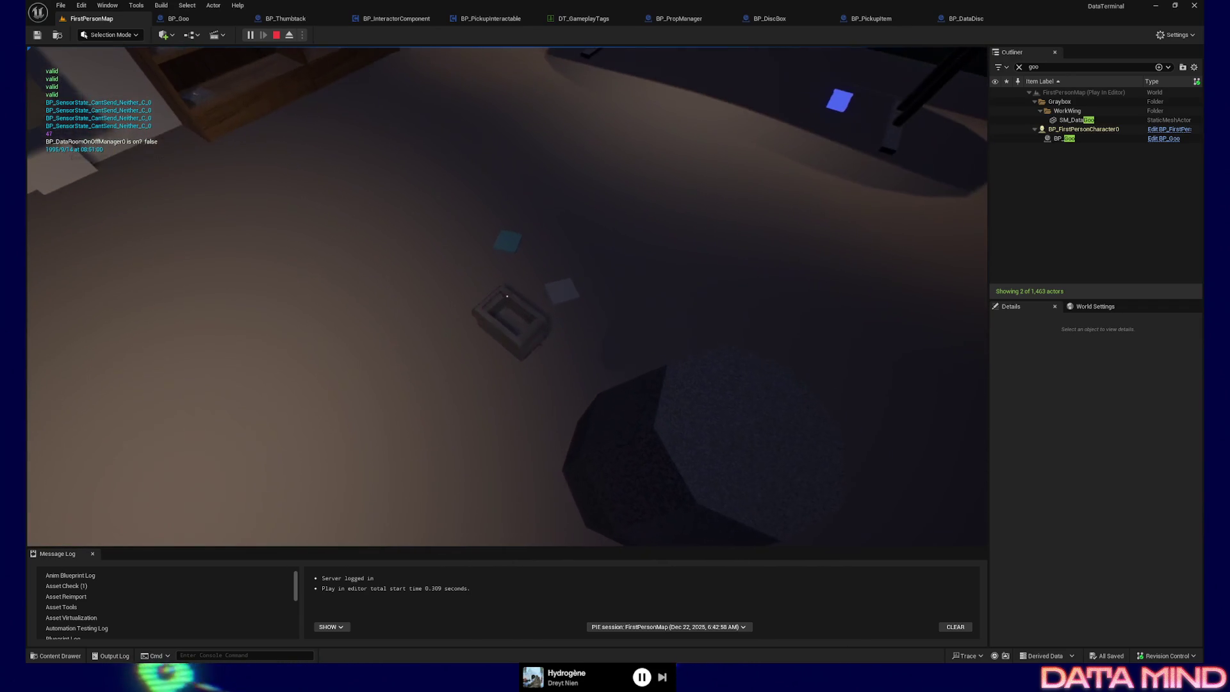
key(e)
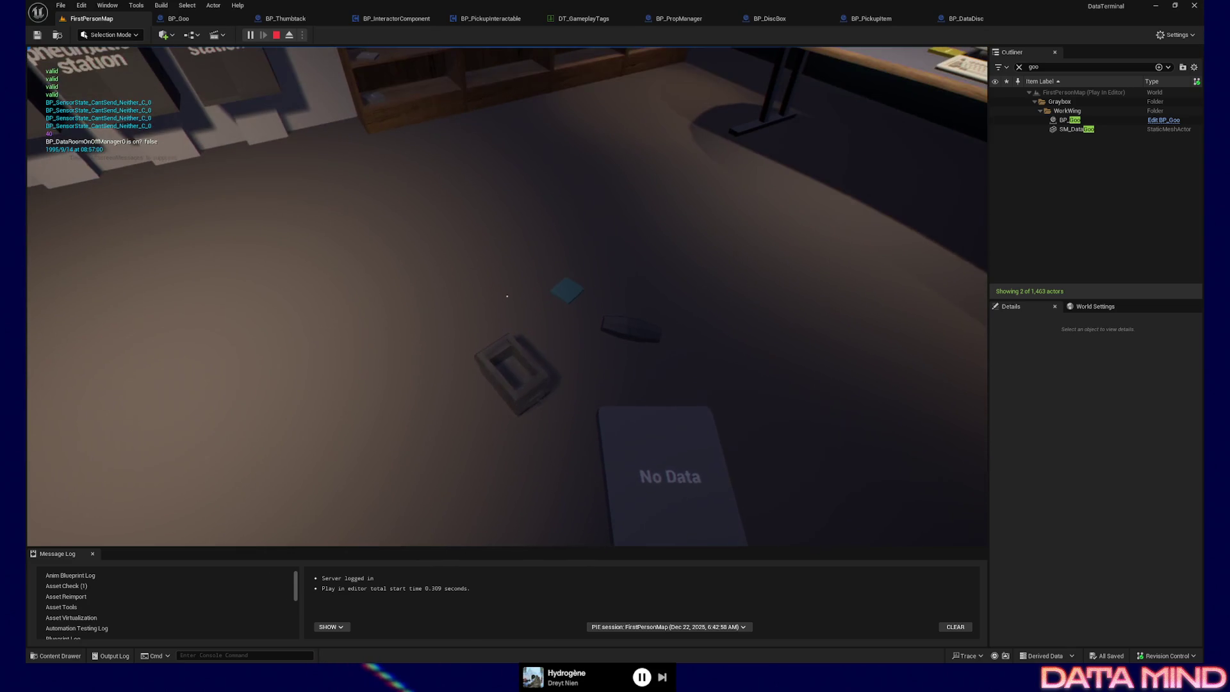
key(e)
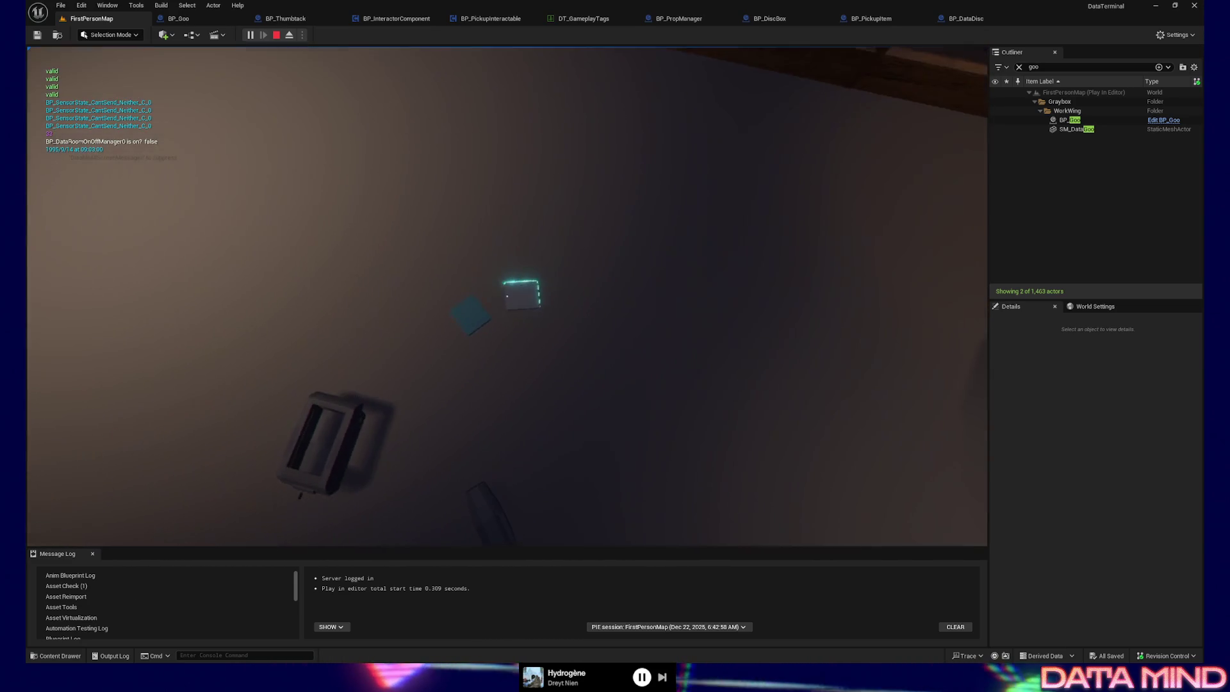
key(e)
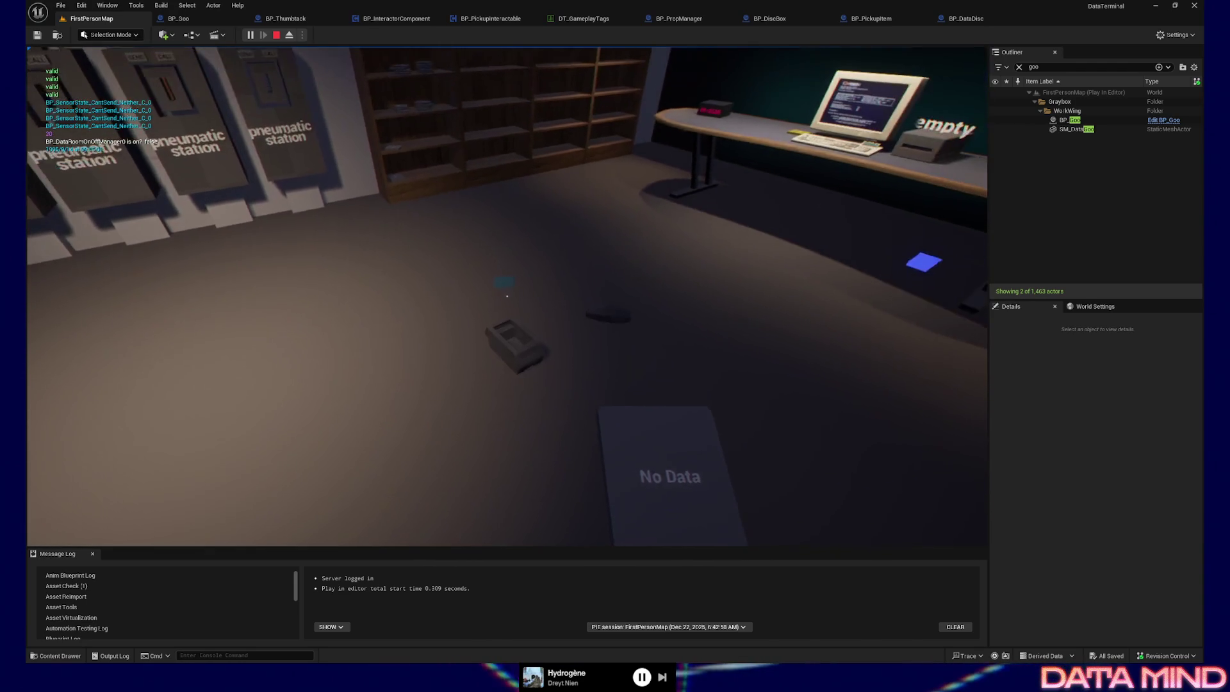
key(e)
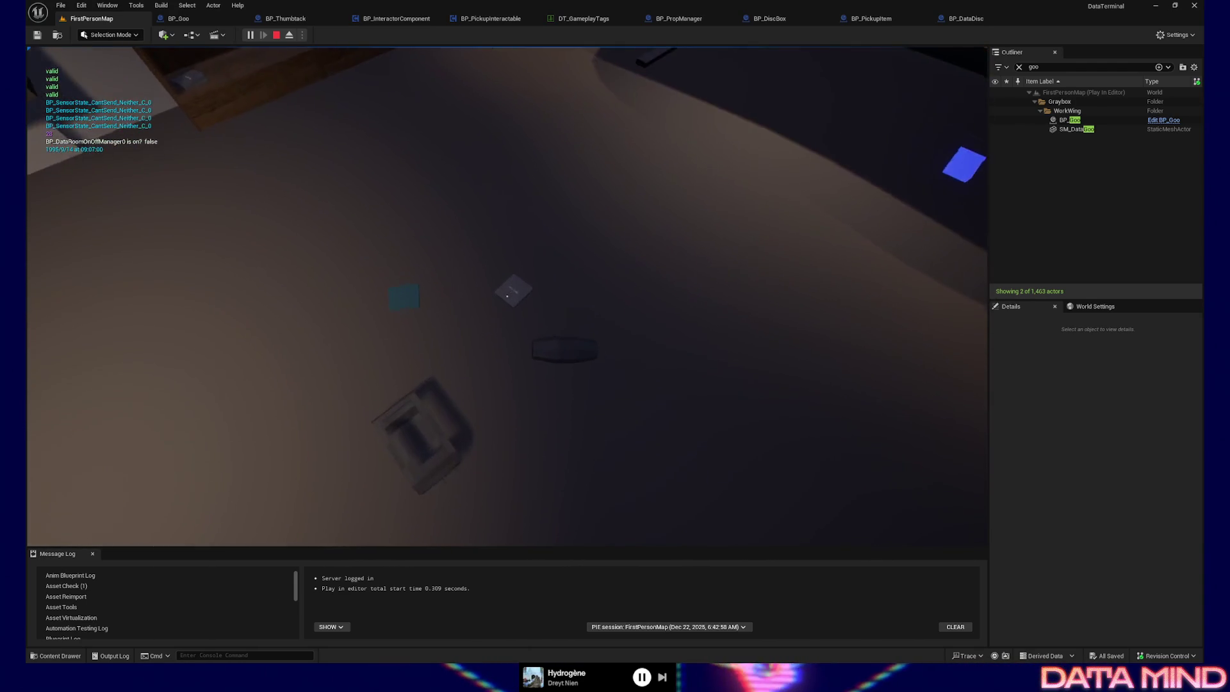
key(e)
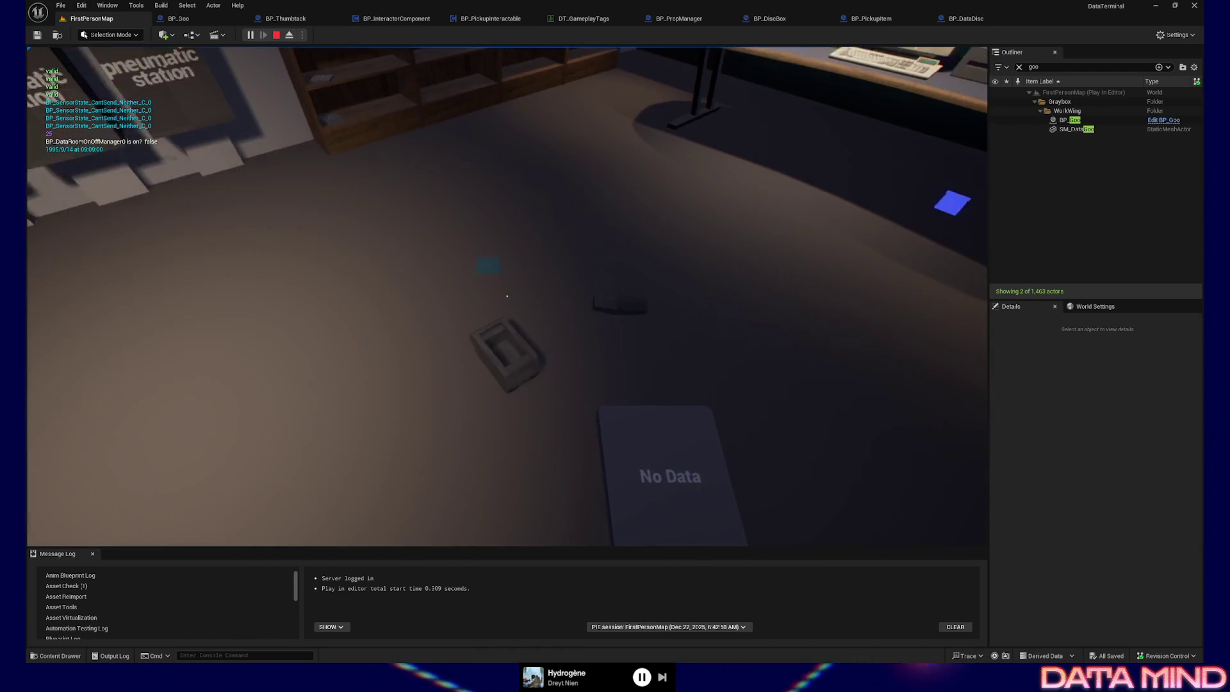
key(e)
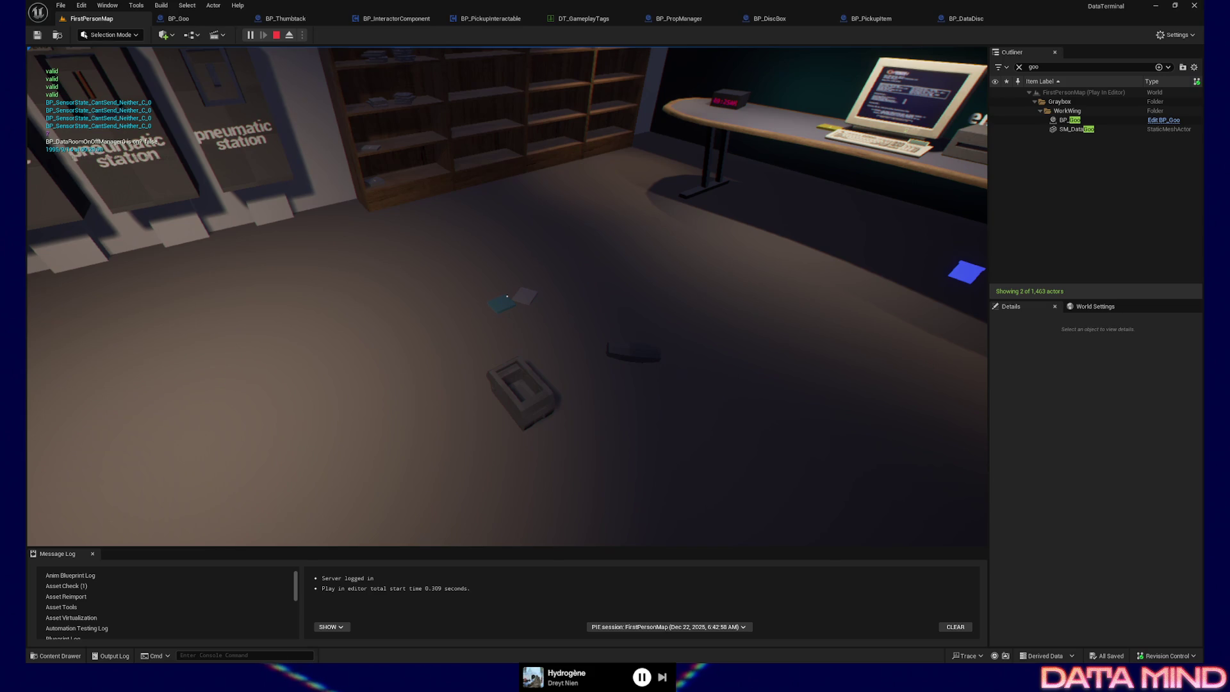
Quit the play session and return to the BP_PickupInteractable interaction graph
key(Escape)
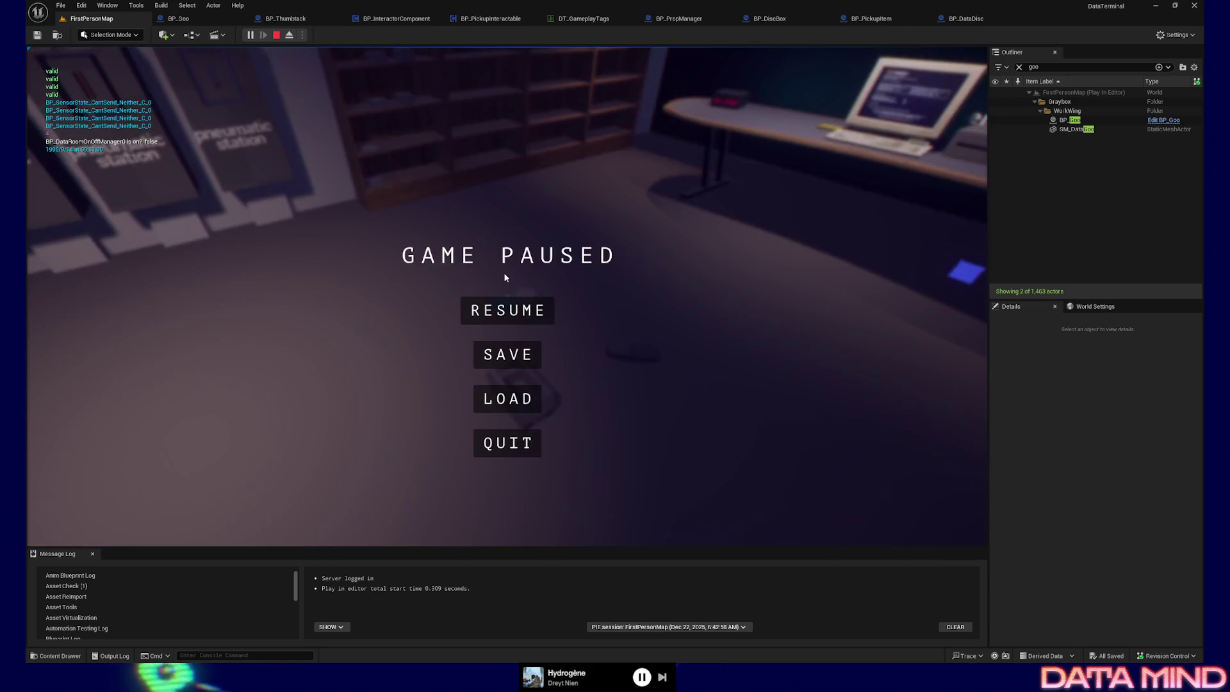
click(508, 441)
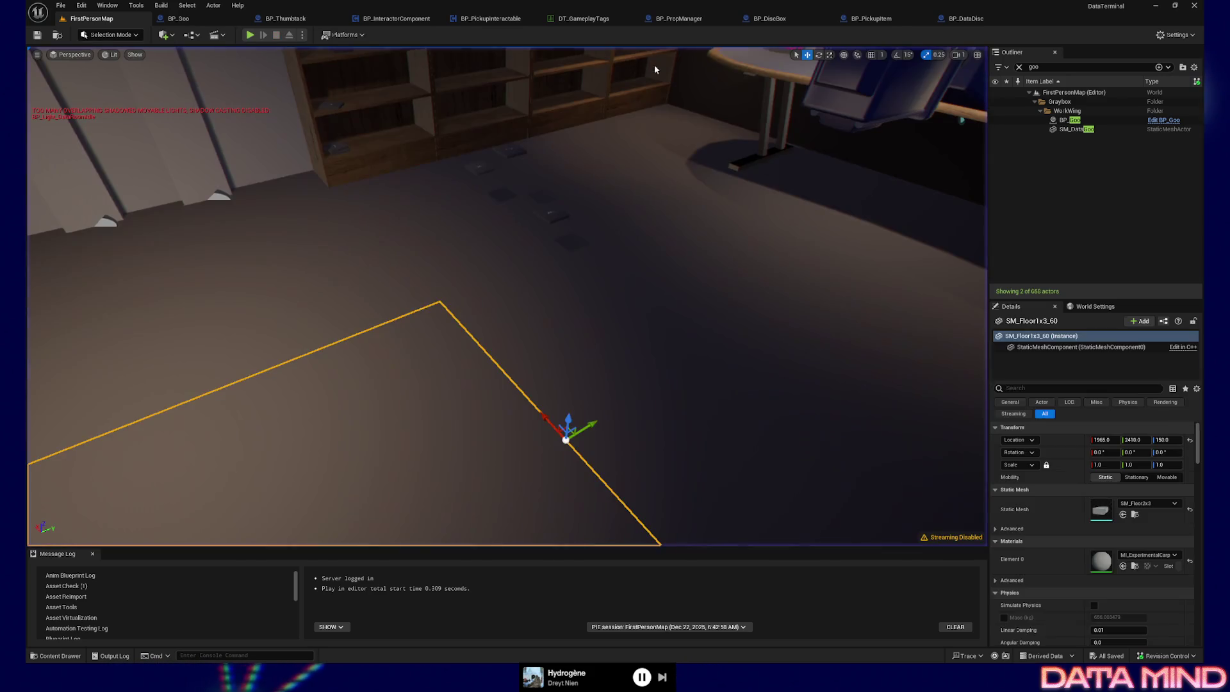
click(503, 21)
drag(500, 328, 738, 340)
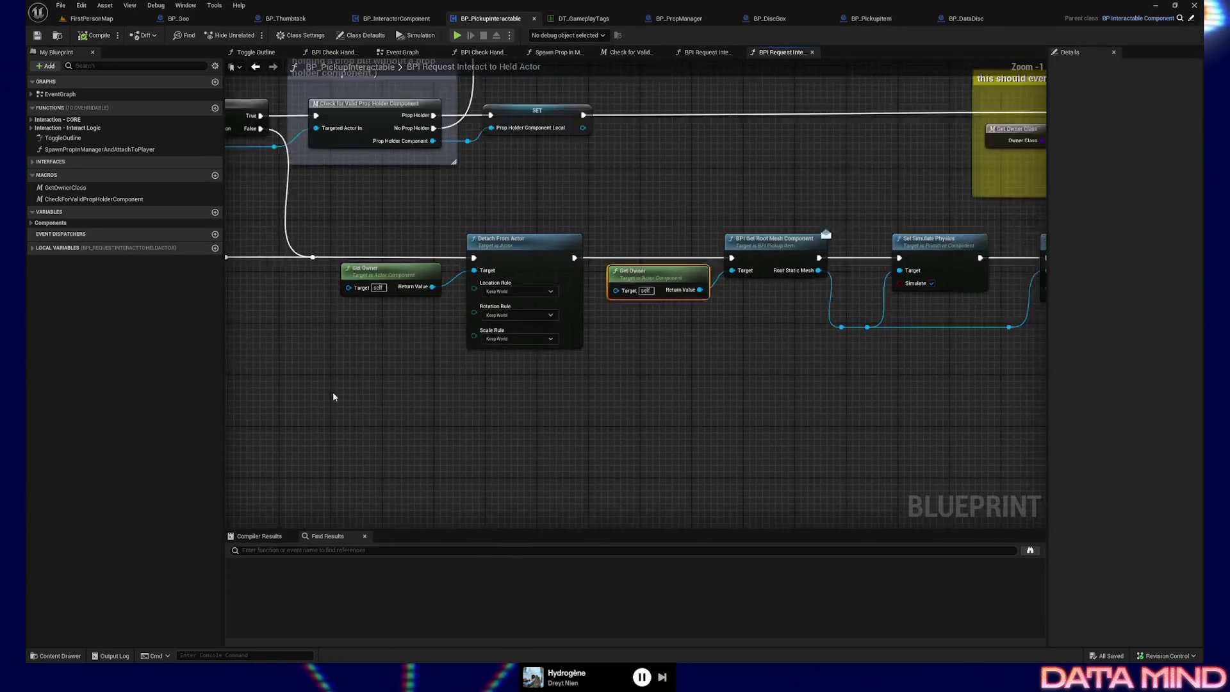
scroll(332, 397, down, 1)
drag(332, 397, 682, 405)
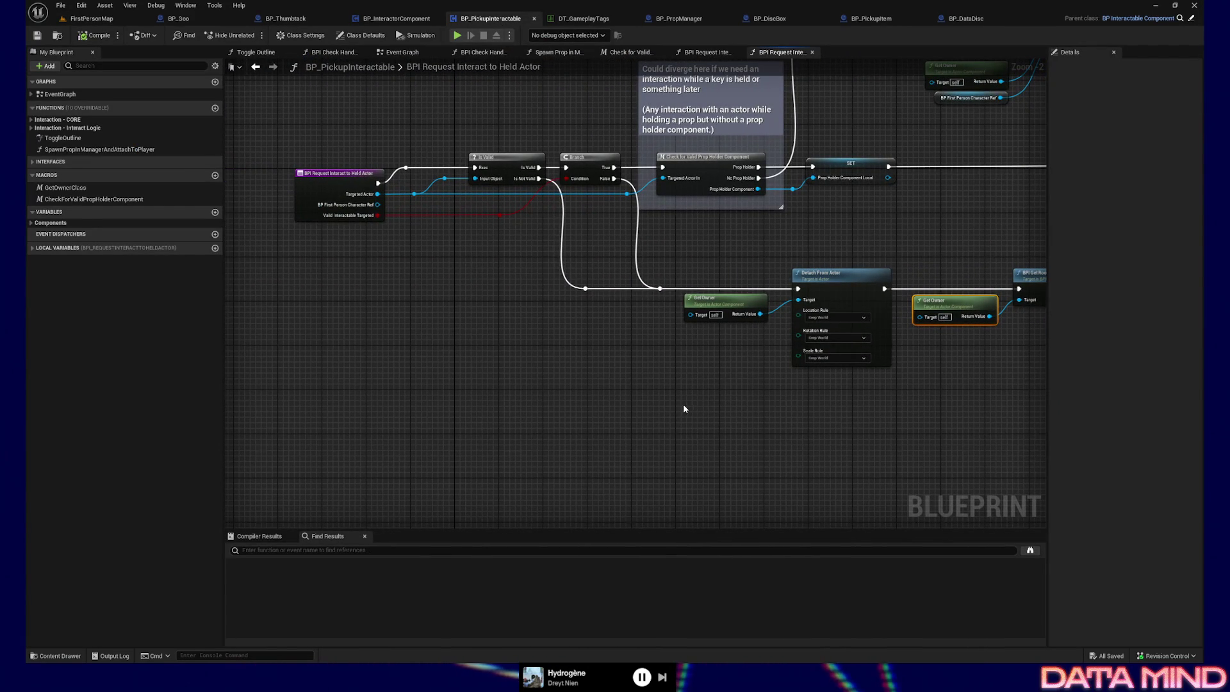
drag(683, 408, 498, 422)
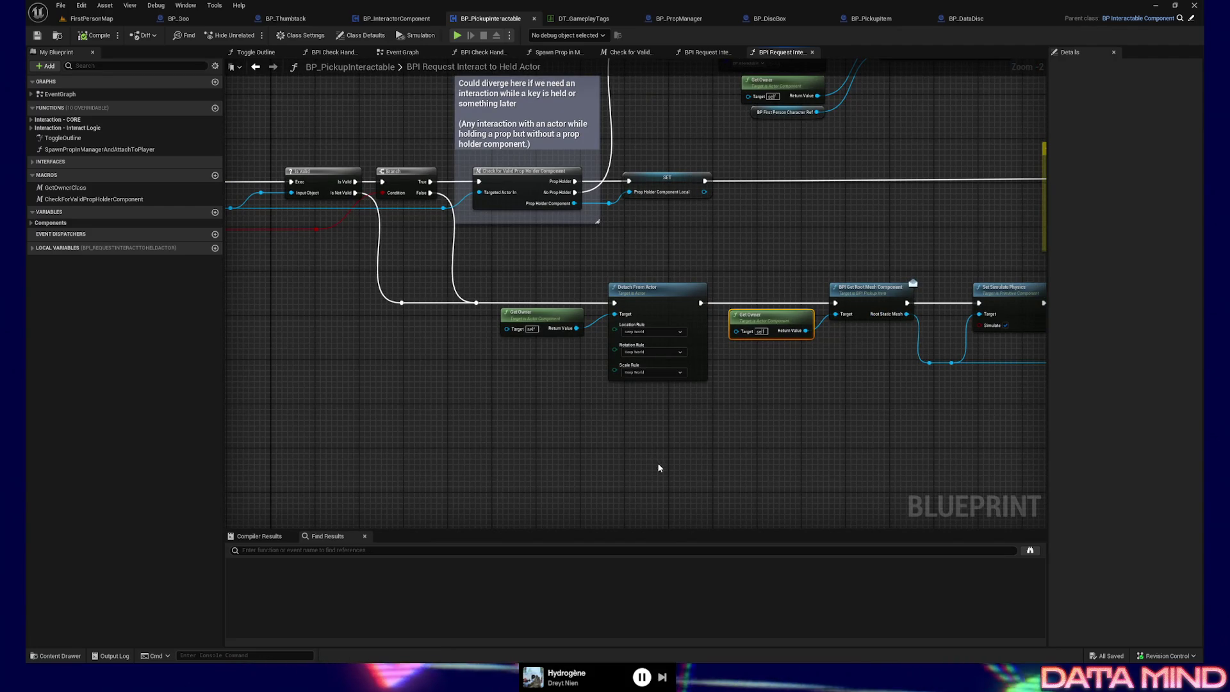
drag(657, 464, 603, 459)
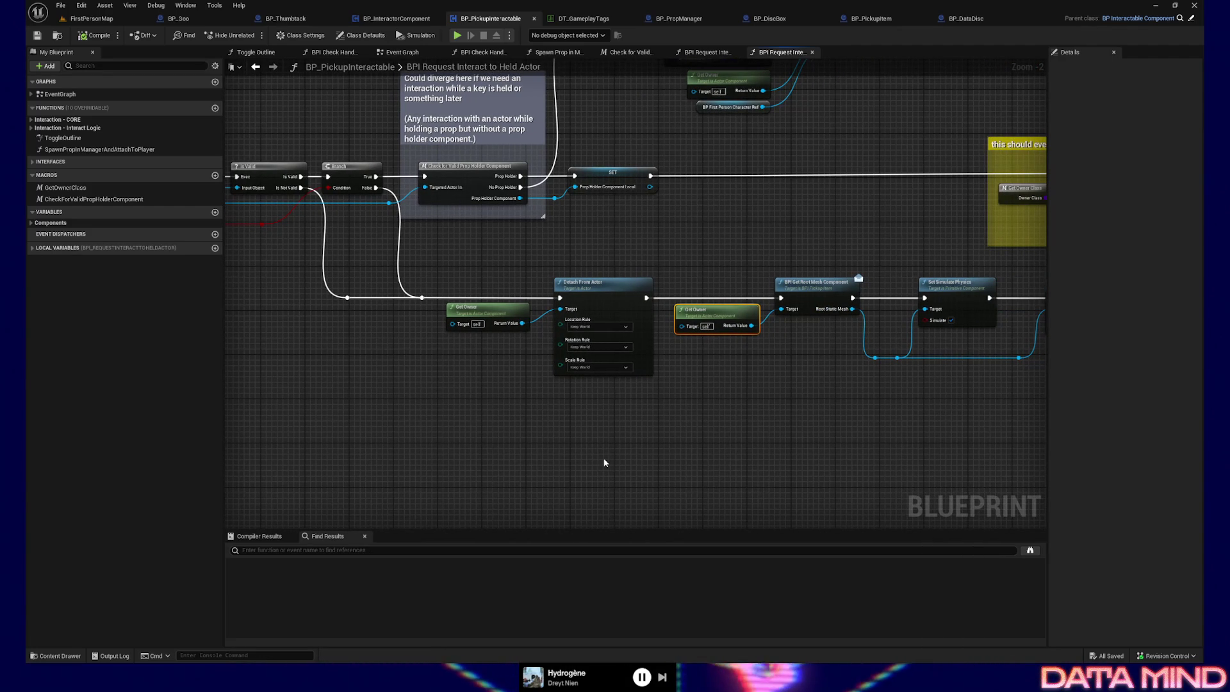
drag(604, 462, 592, 459)
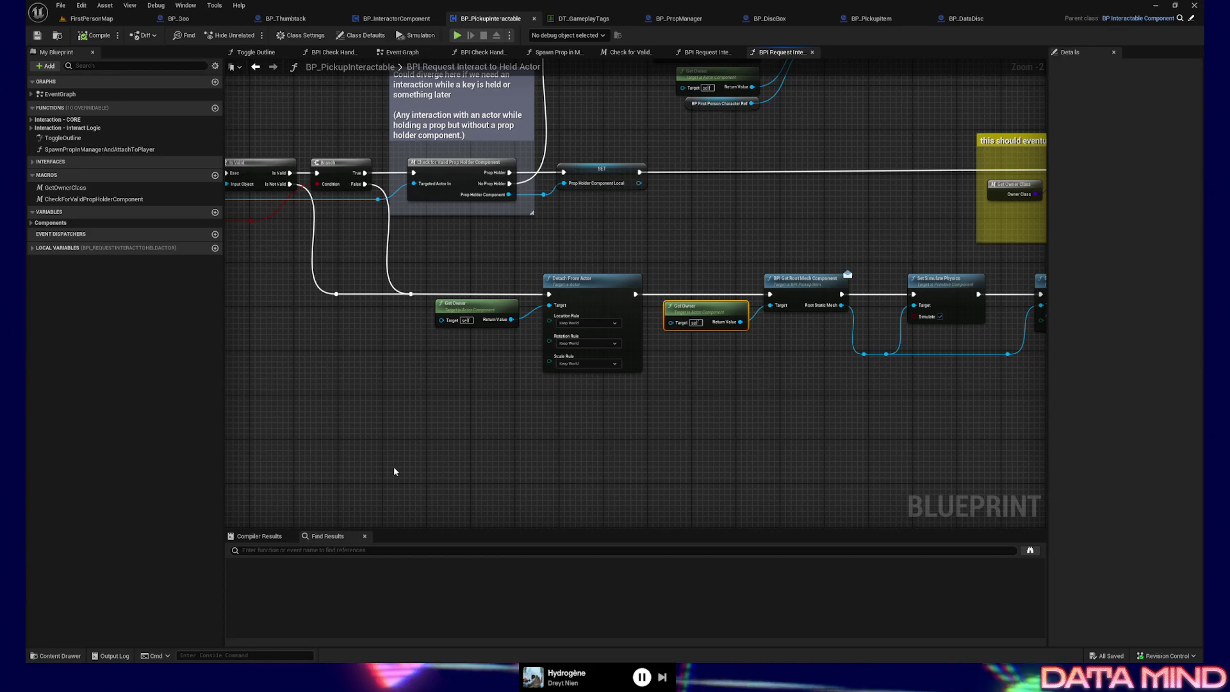
drag(617, 433, 568, 438)
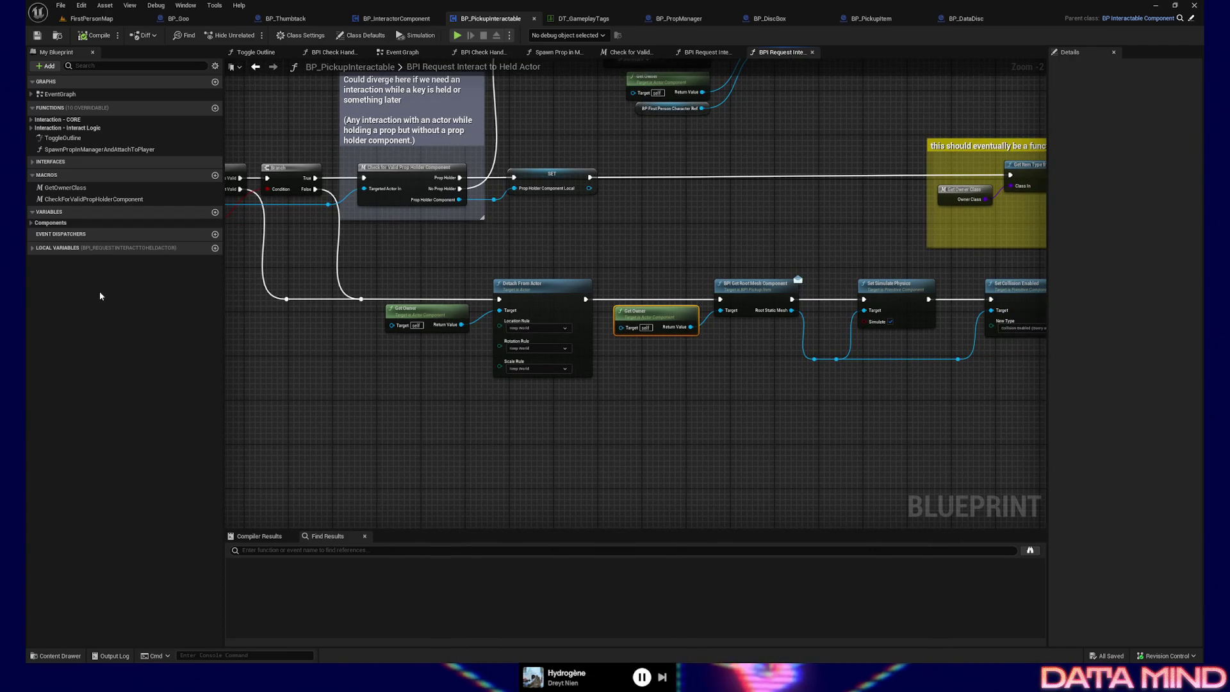
drag(411, 417, 509, 413)
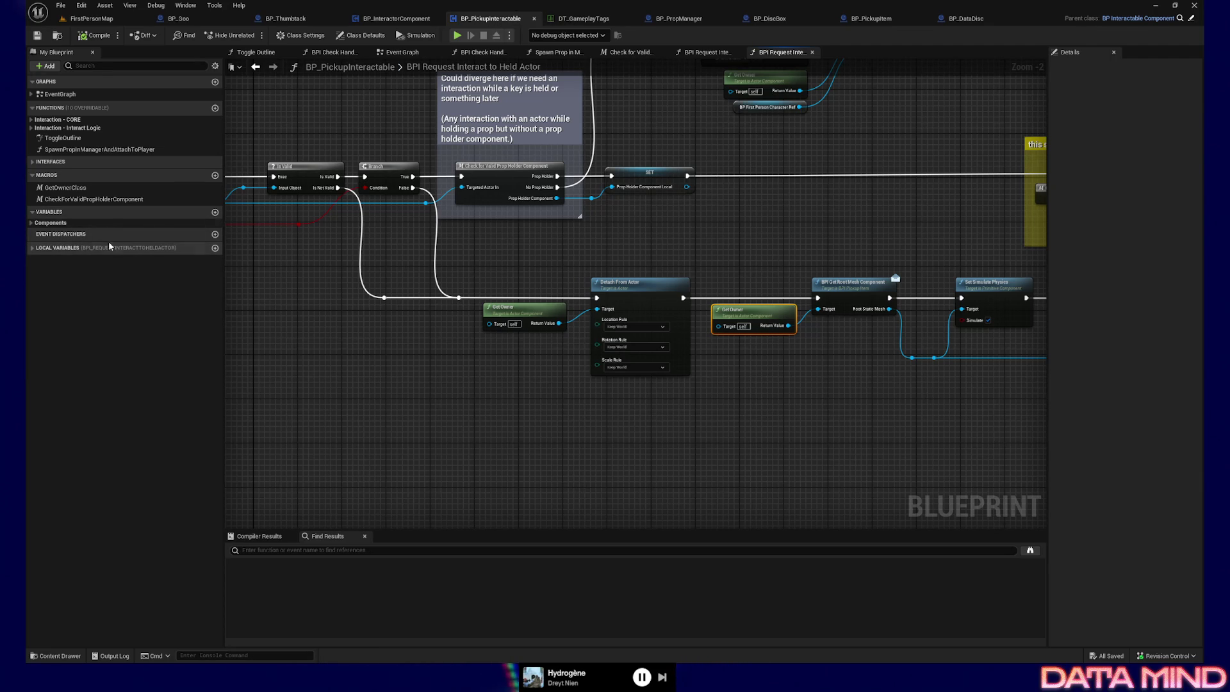
Add a new variable typed as an array of Static Mesh Component references
click(215, 212)
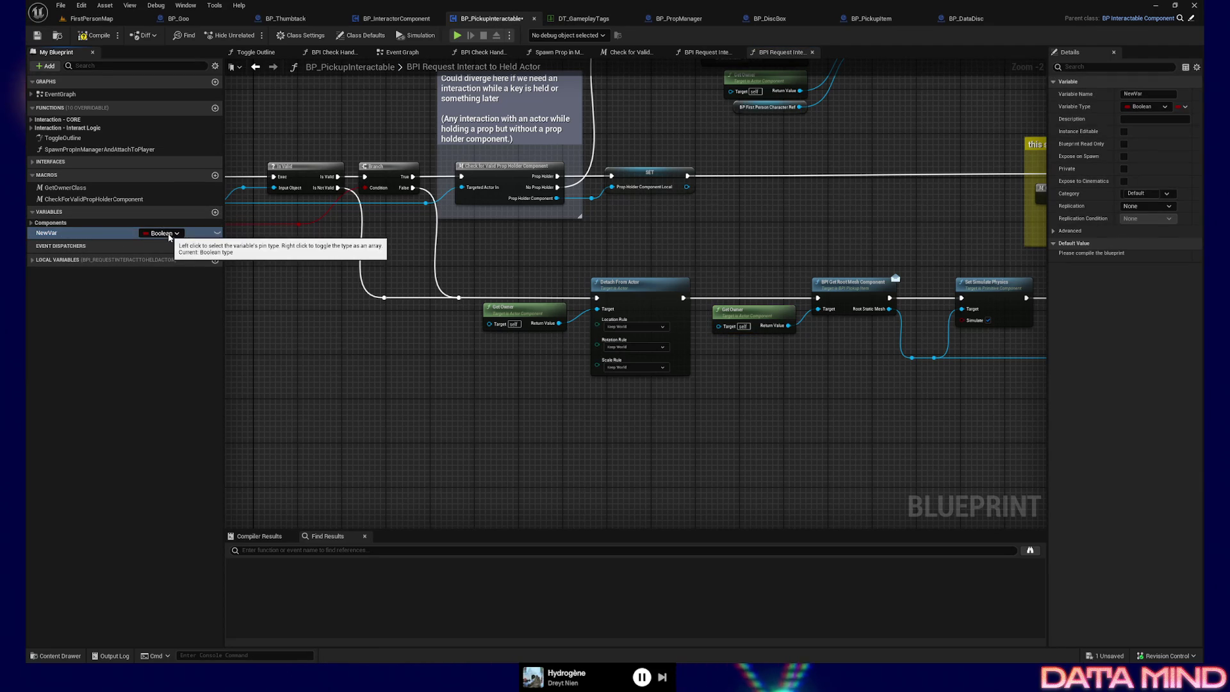
click(166, 233)
text(static mesh component)
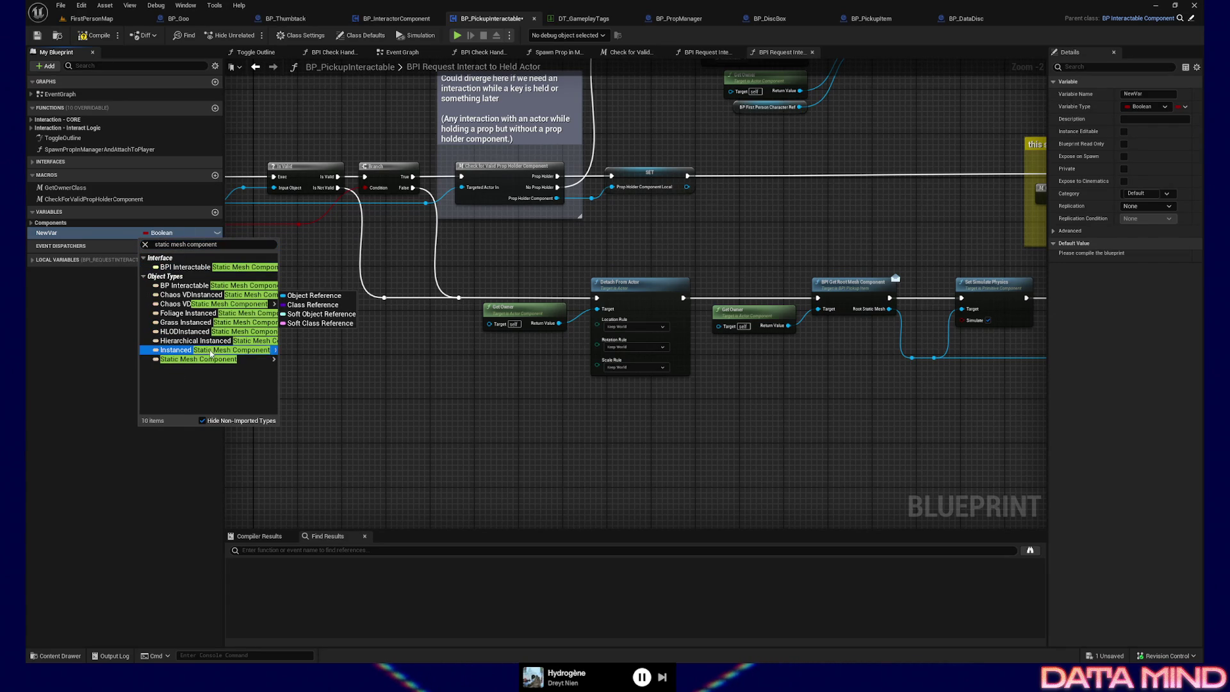
mouse_move(210, 363)
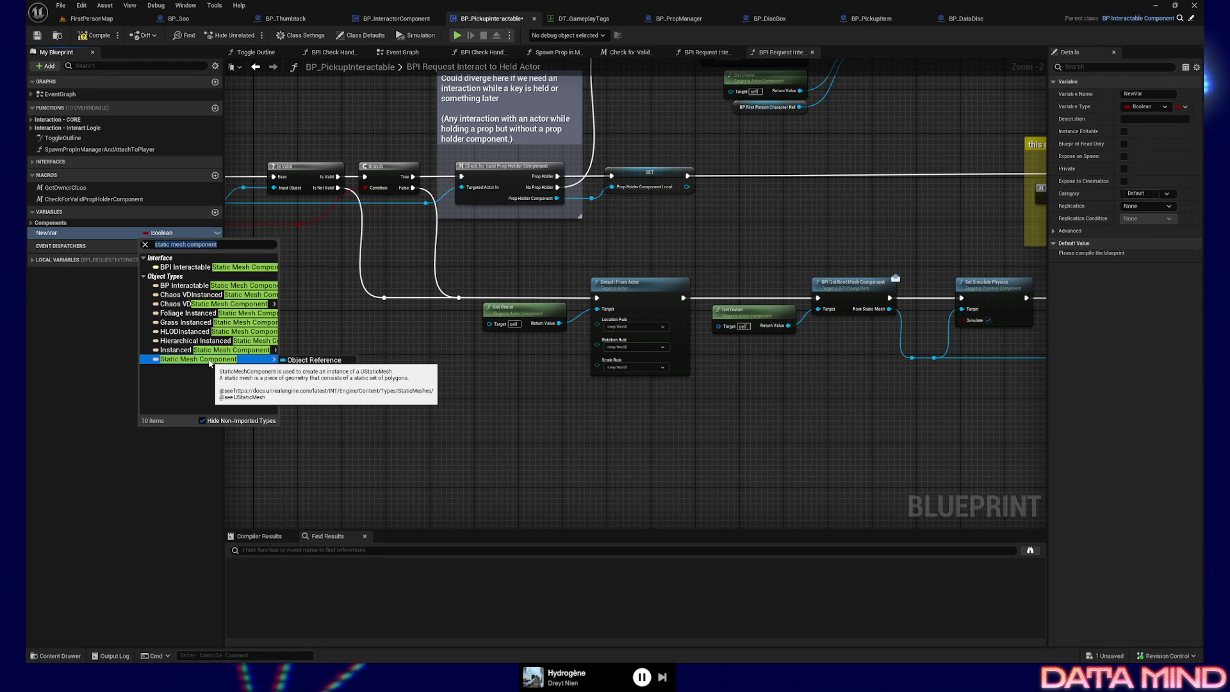
click(340, 362)
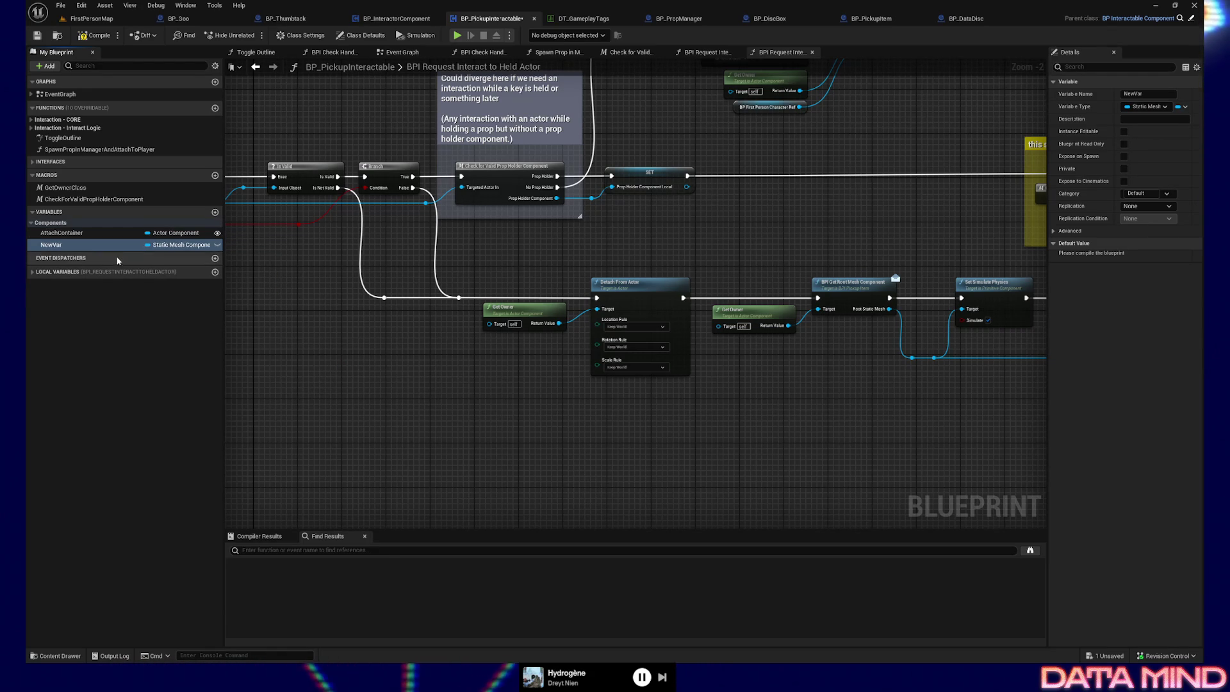
right_click(148, 250)
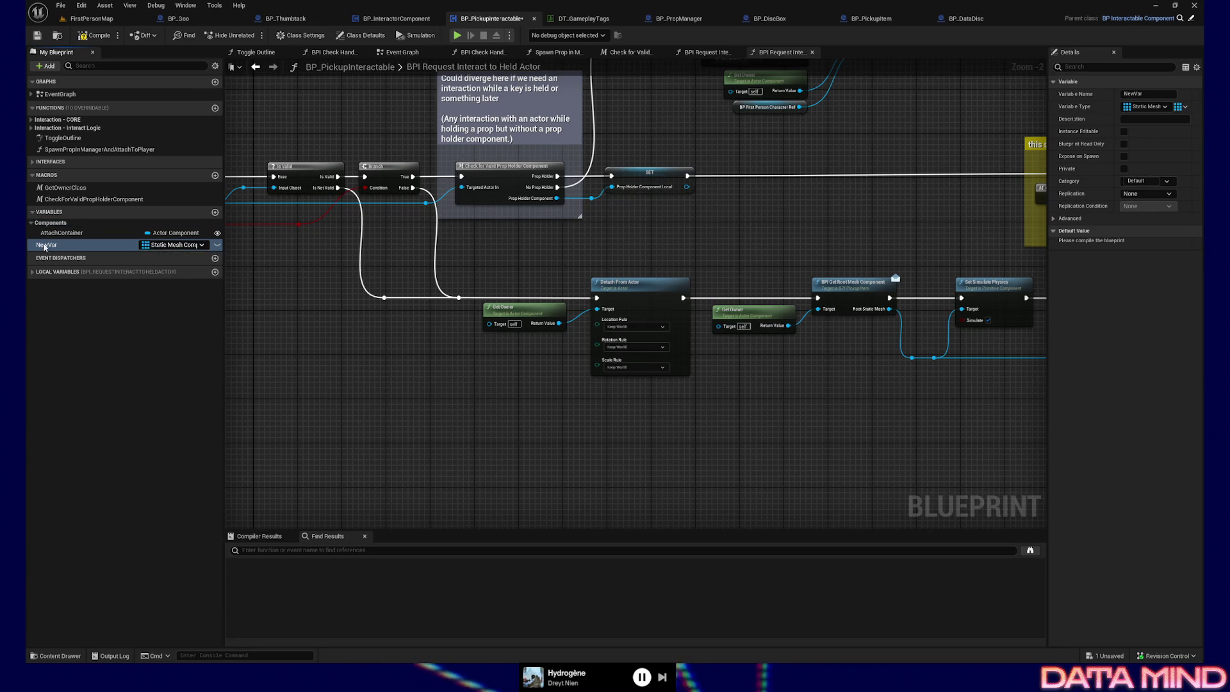
Name the variable StaticMeshesWithCollision, then compile and save the Blueprint
double_click(63, 246)
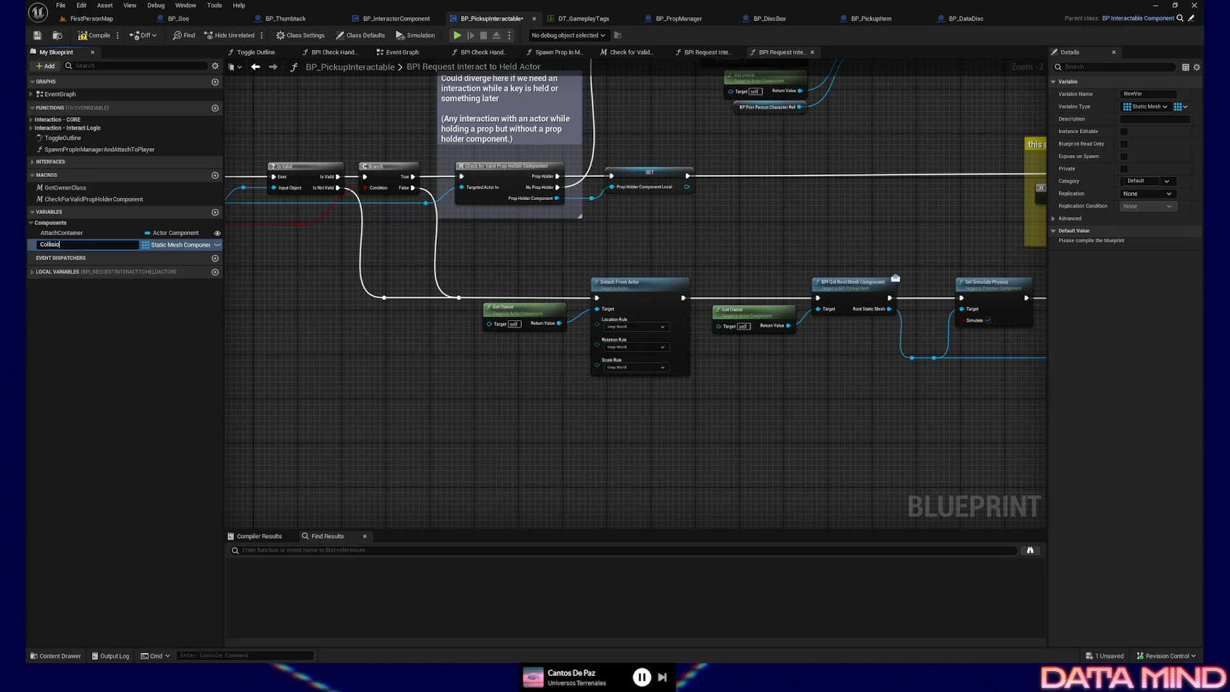
text(St)
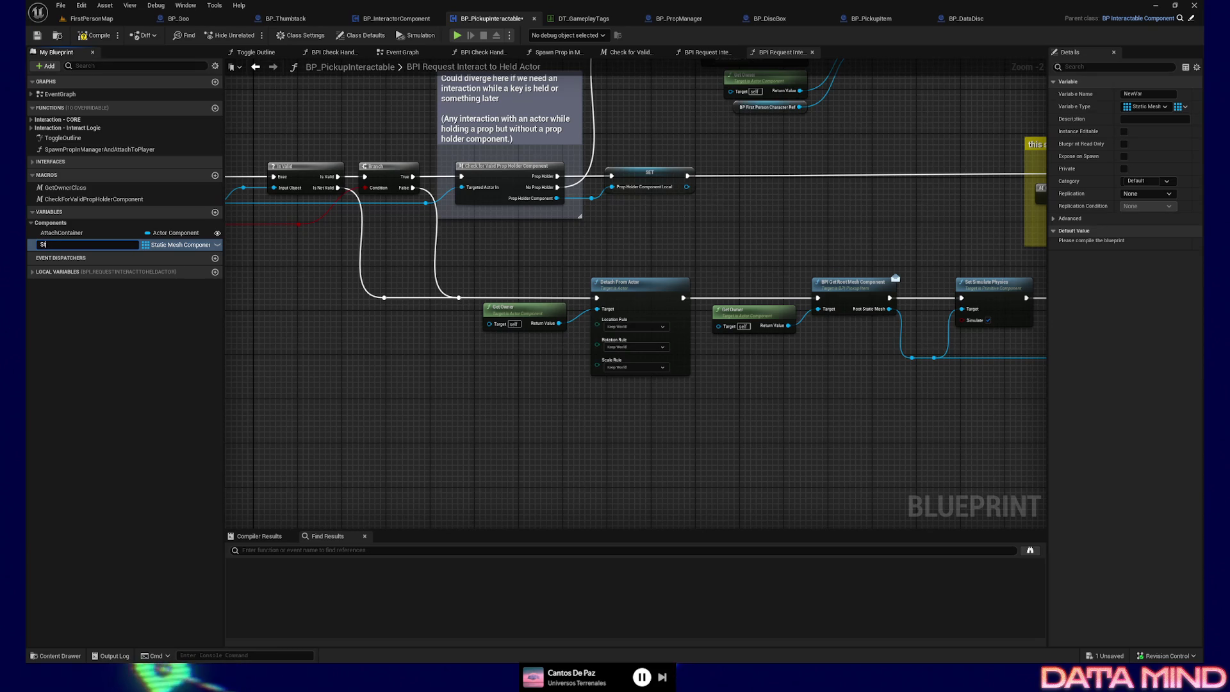
text(aticMeshesWith)
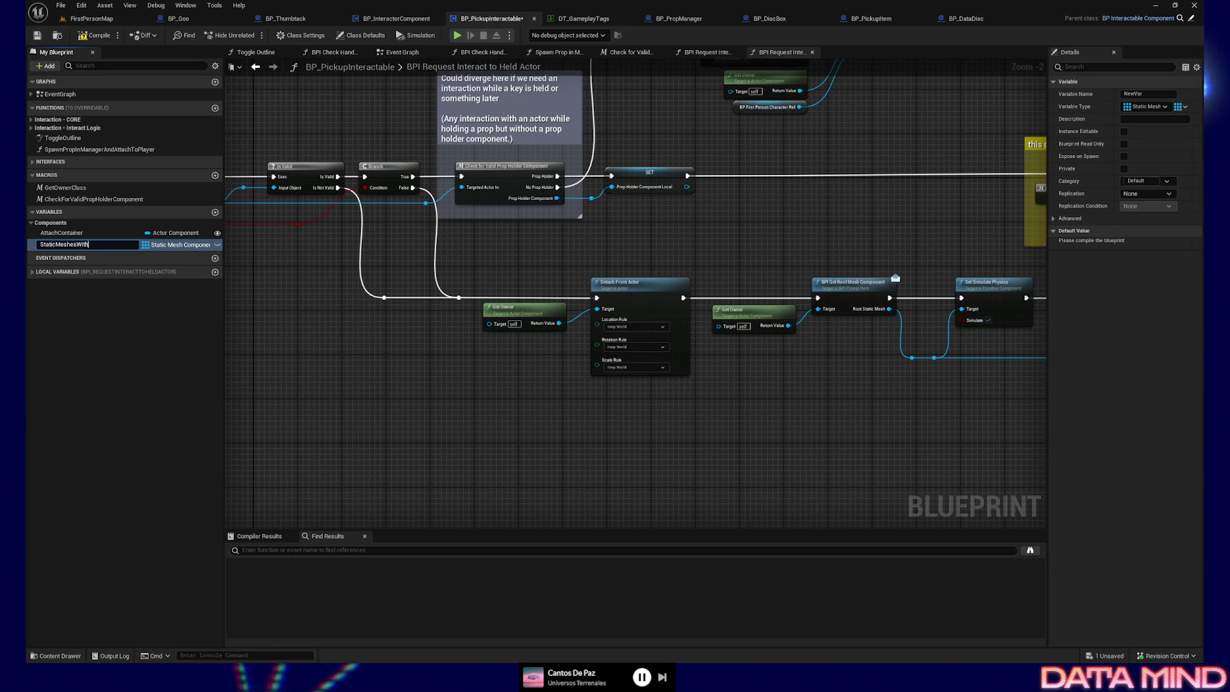
text(Collision)
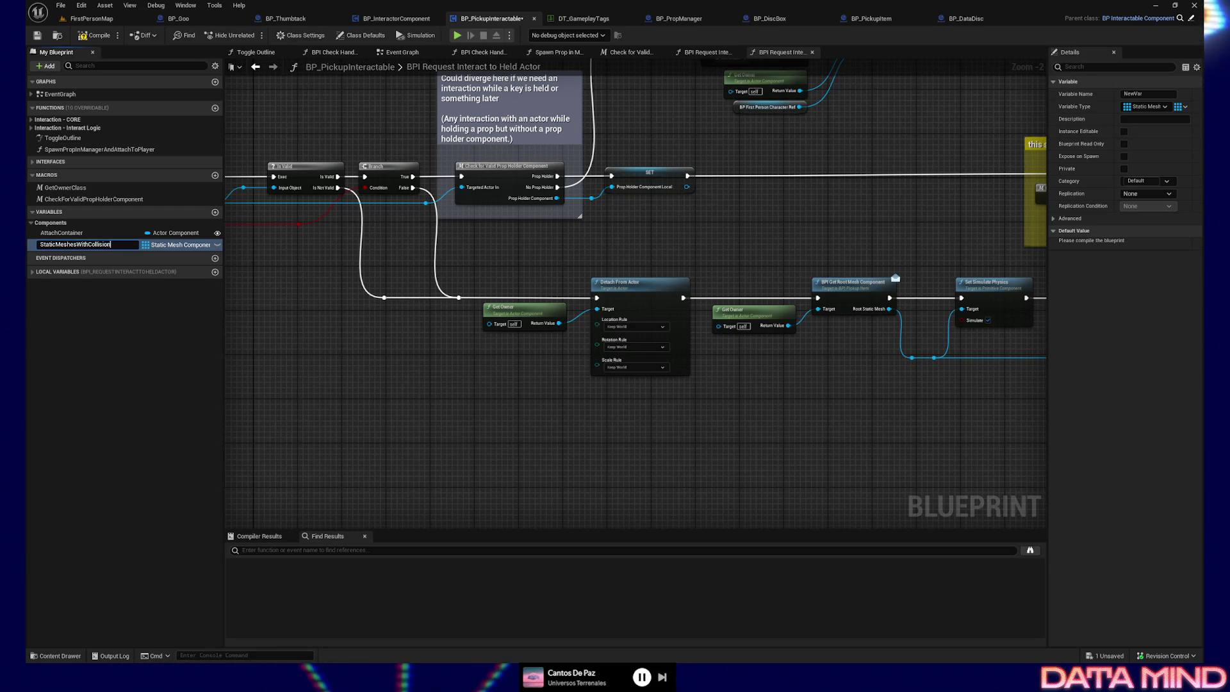
key(Return)
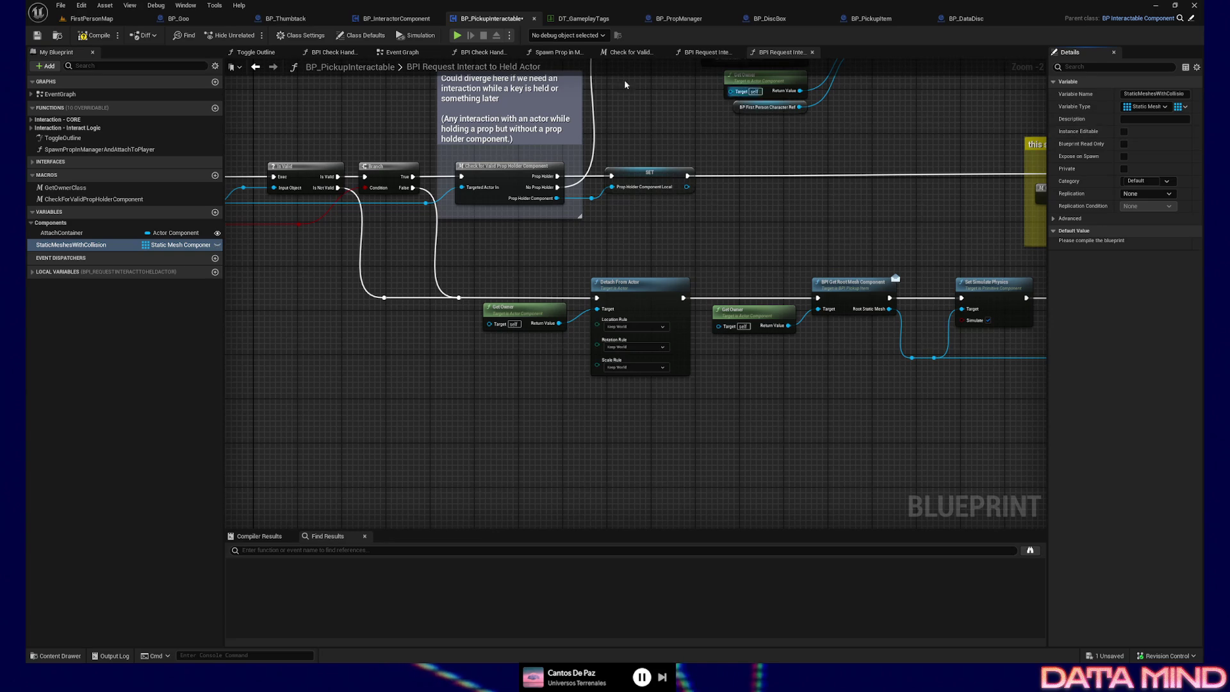
click(92, 36)
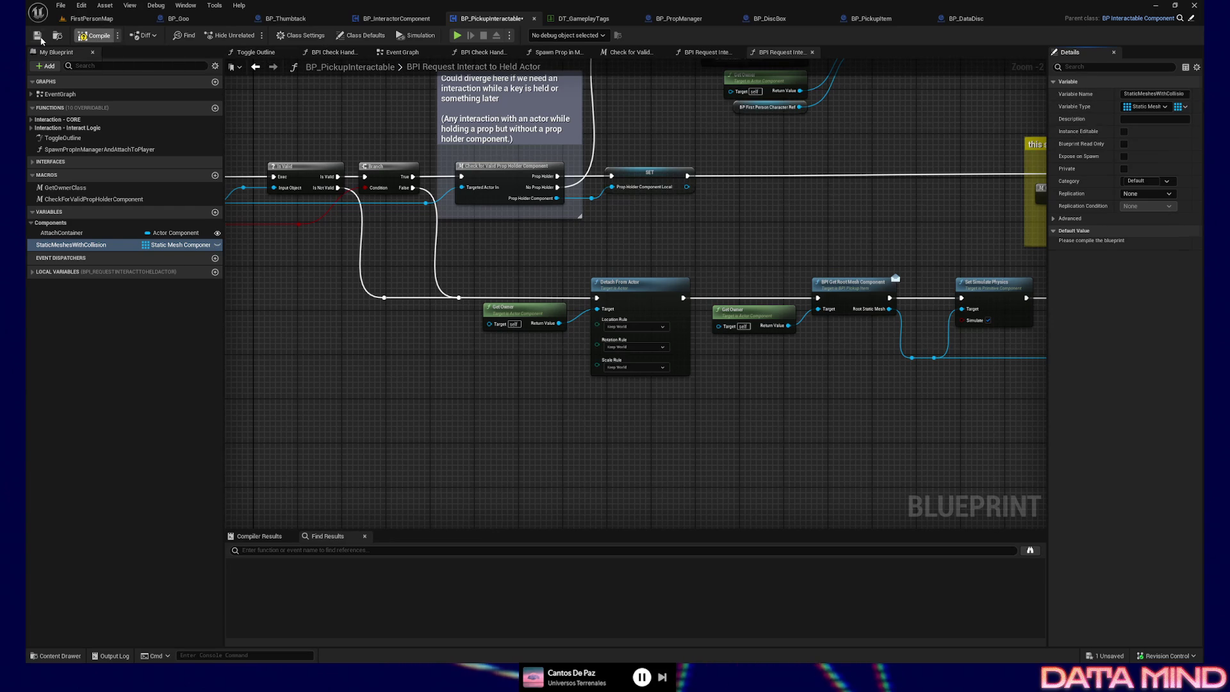
key(ctrl+s)
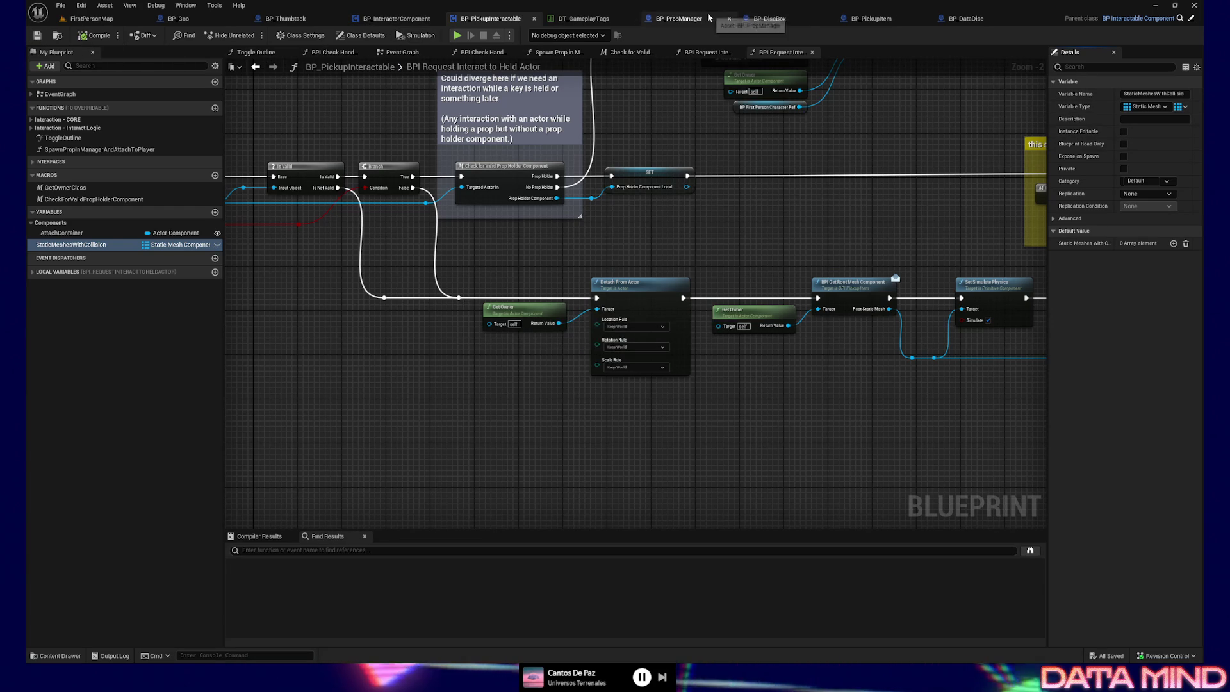
Go back to BP_PickupItem's Event Graph and view the Late Begin Play section
click(870, 18)
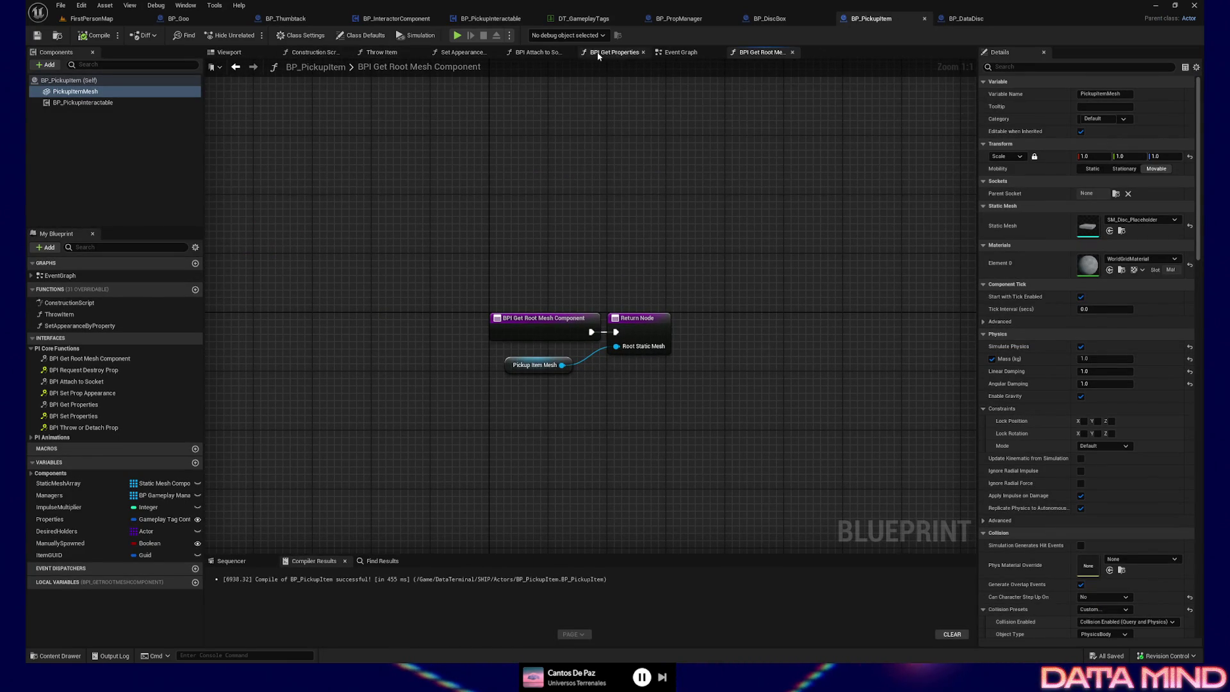
click(681, 52)
mouse_move(345, 229)
mouse_down()
mouse_move(252, 263)
mouse_move(442, 333)
mouse_move(340, 325)
mouse_move(409, 354)
mouse_up()
right_click(464, 165)
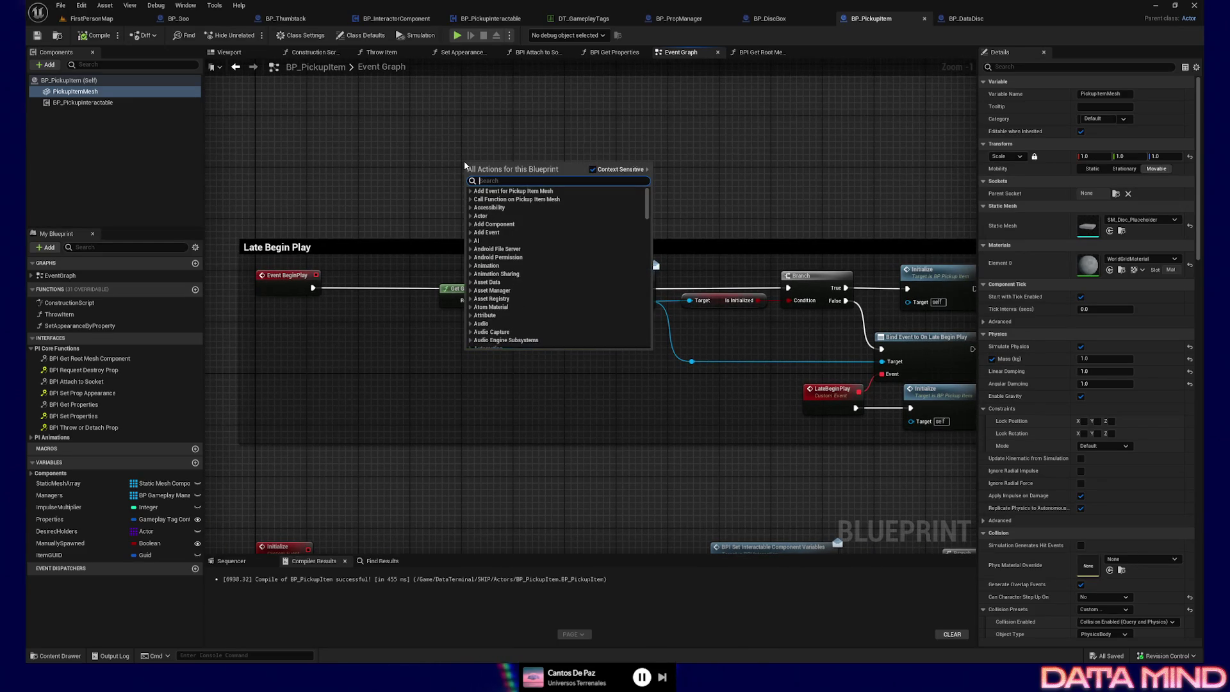
click(393, 130)
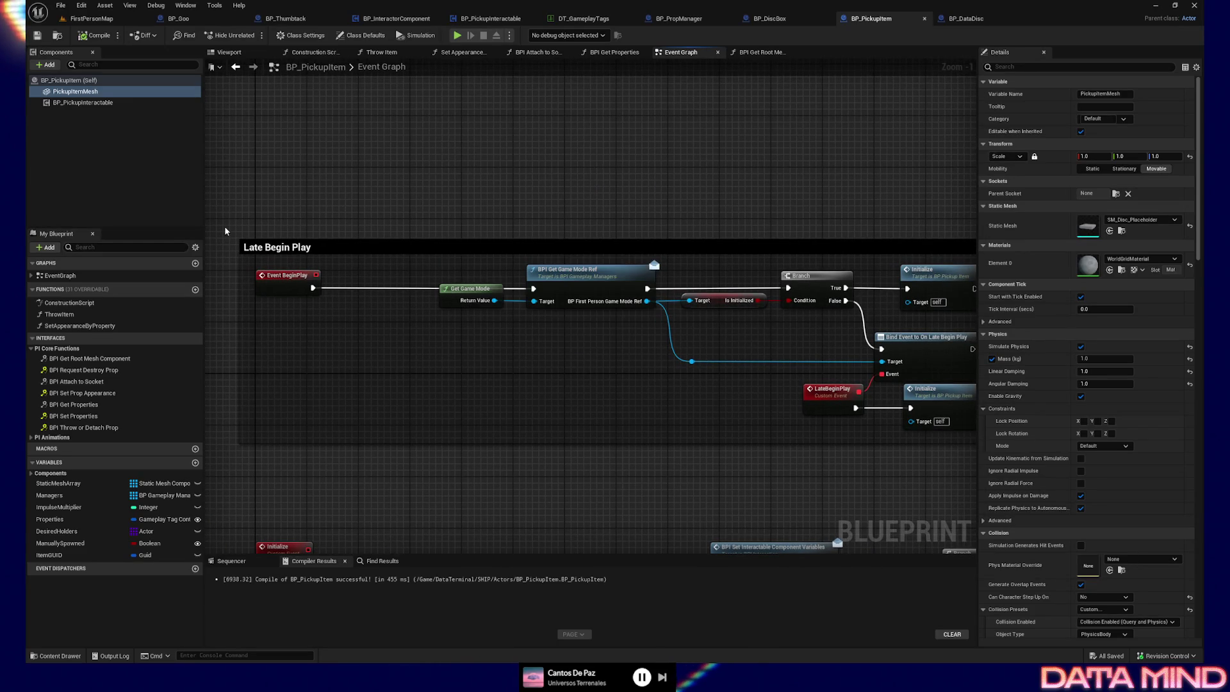
Add a function SetCollisionMeshReferencesInInteractableCompnent, then shorten References to Refs
click(195, 289)
text(SetCollisionMeshRe)
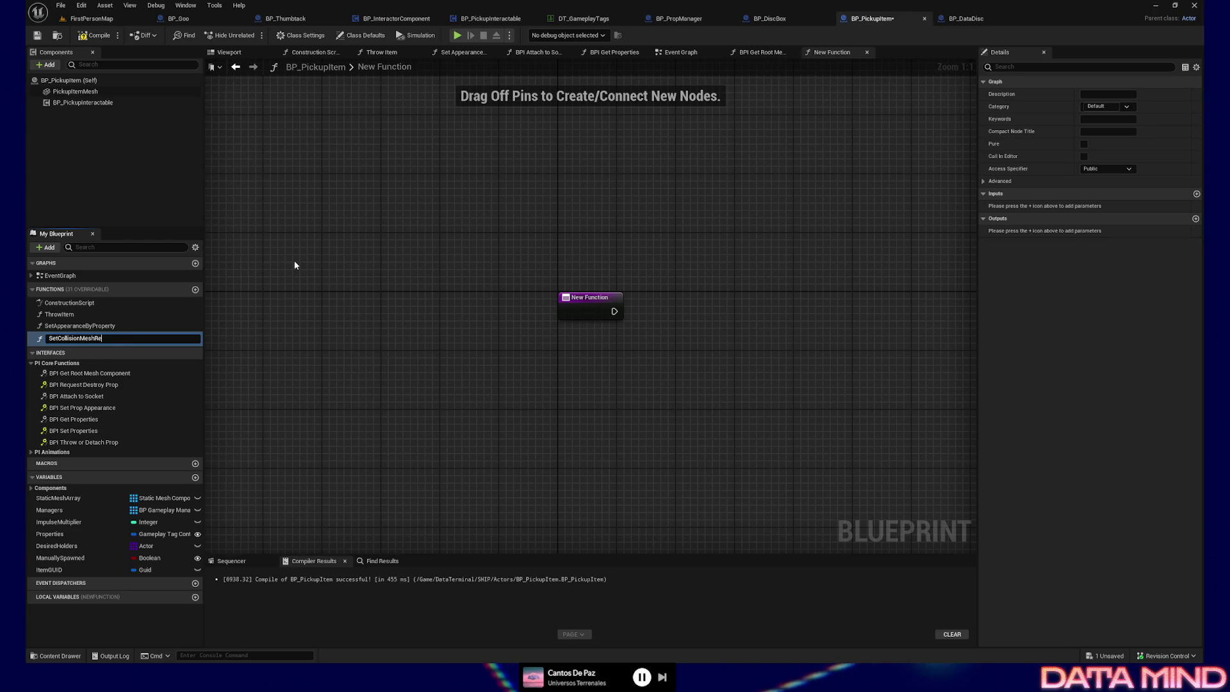
text(ferencesIn)
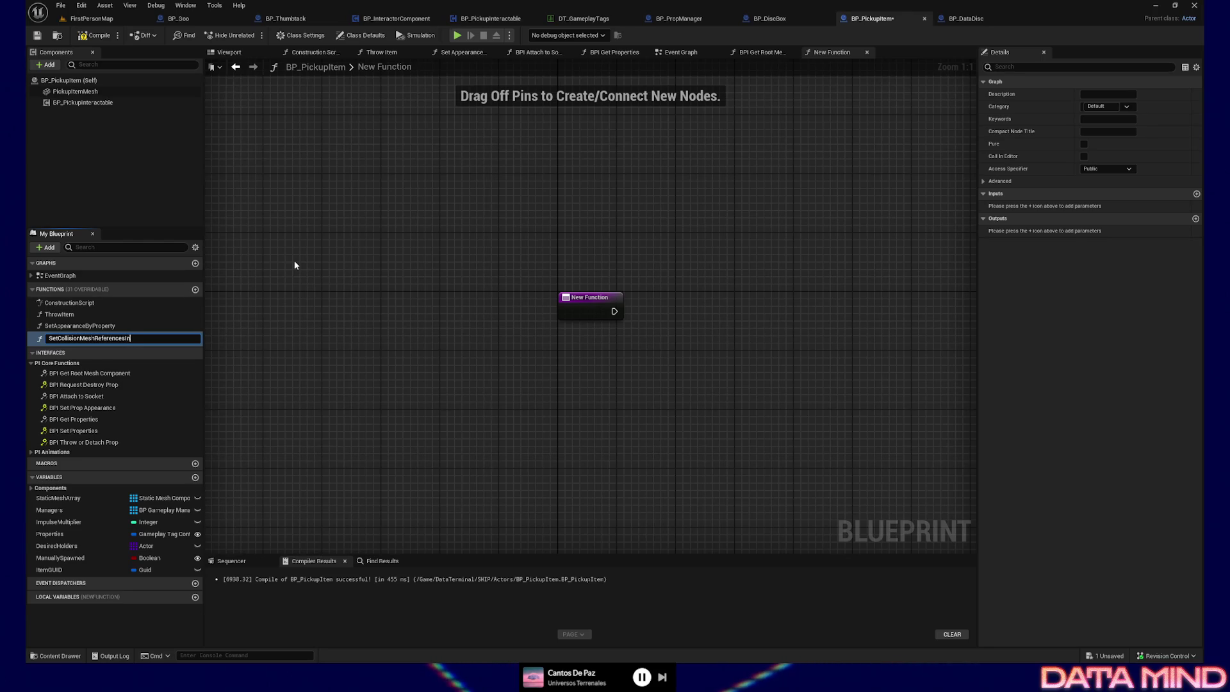
text(Interact)
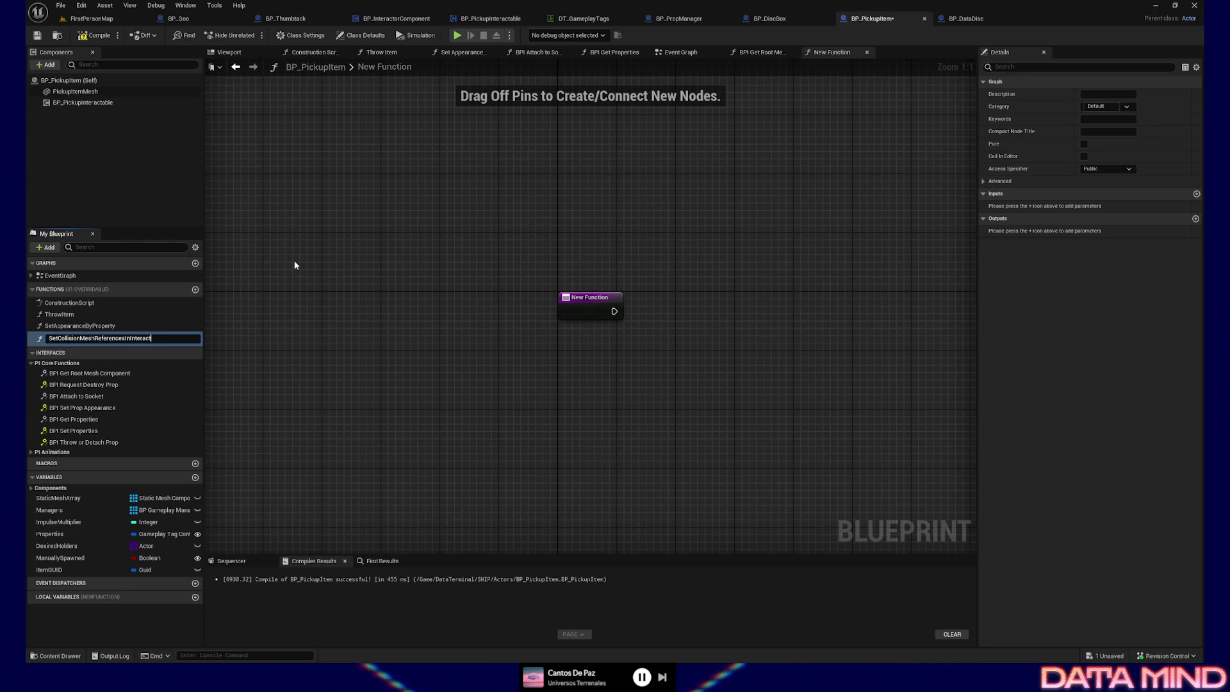
text(ableCompnen)
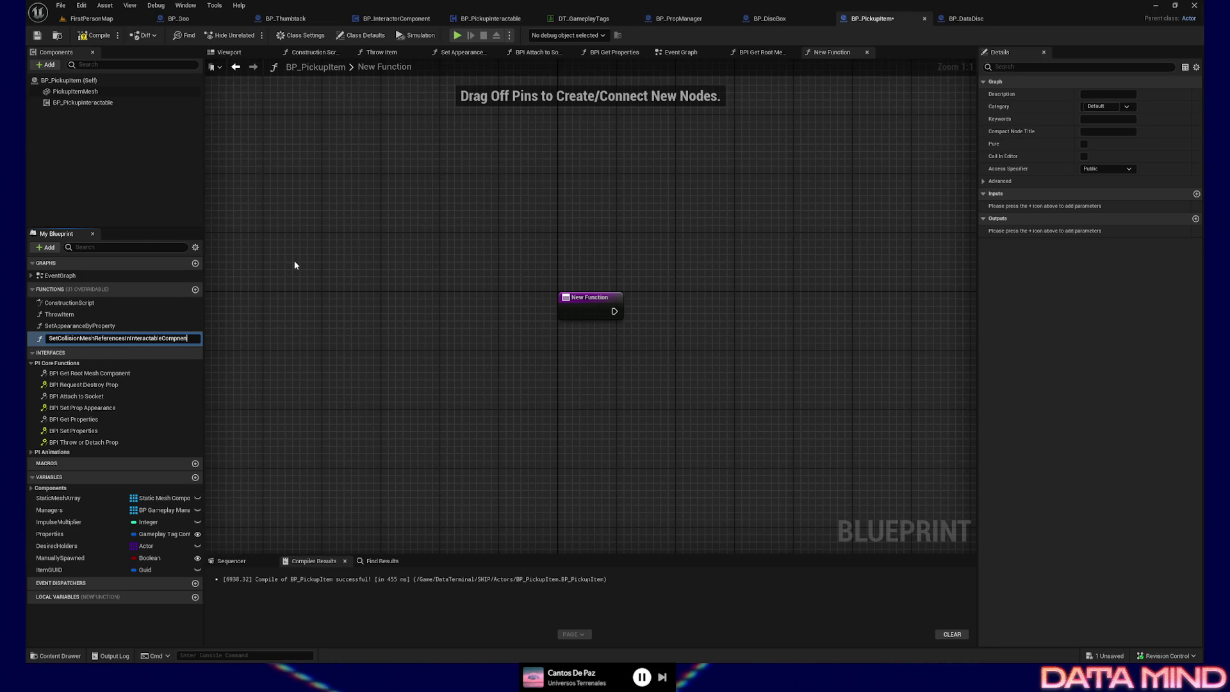
text(t)
key(Return)
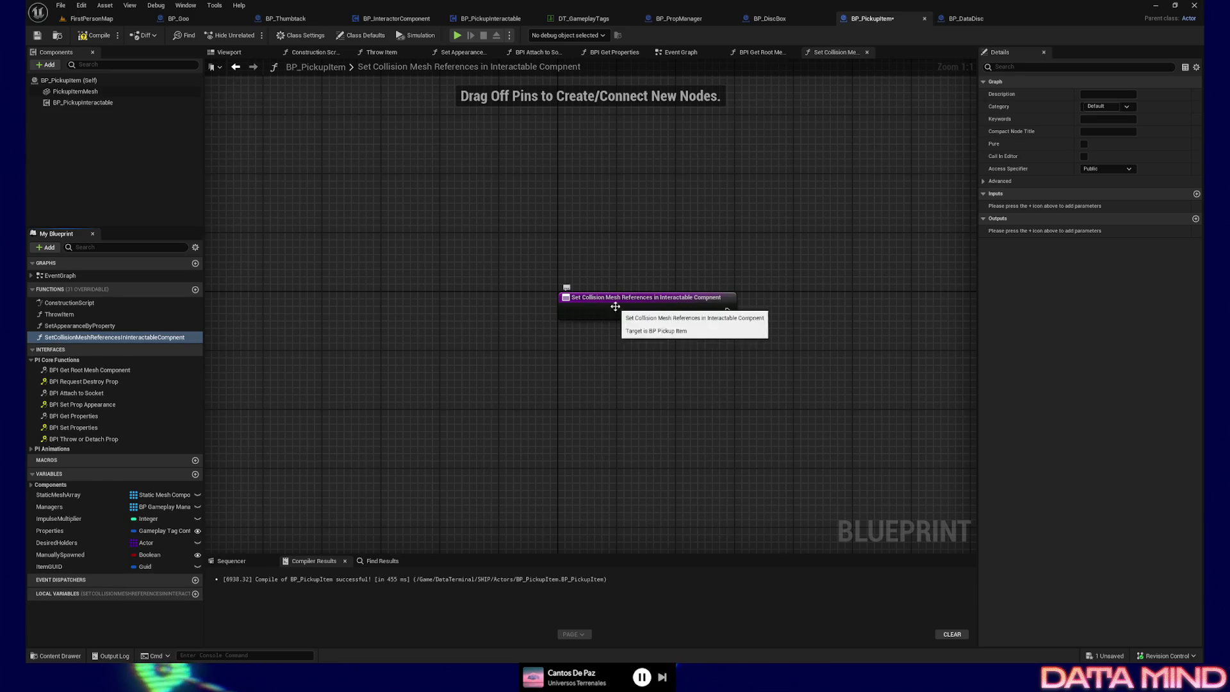
click(94, 338)
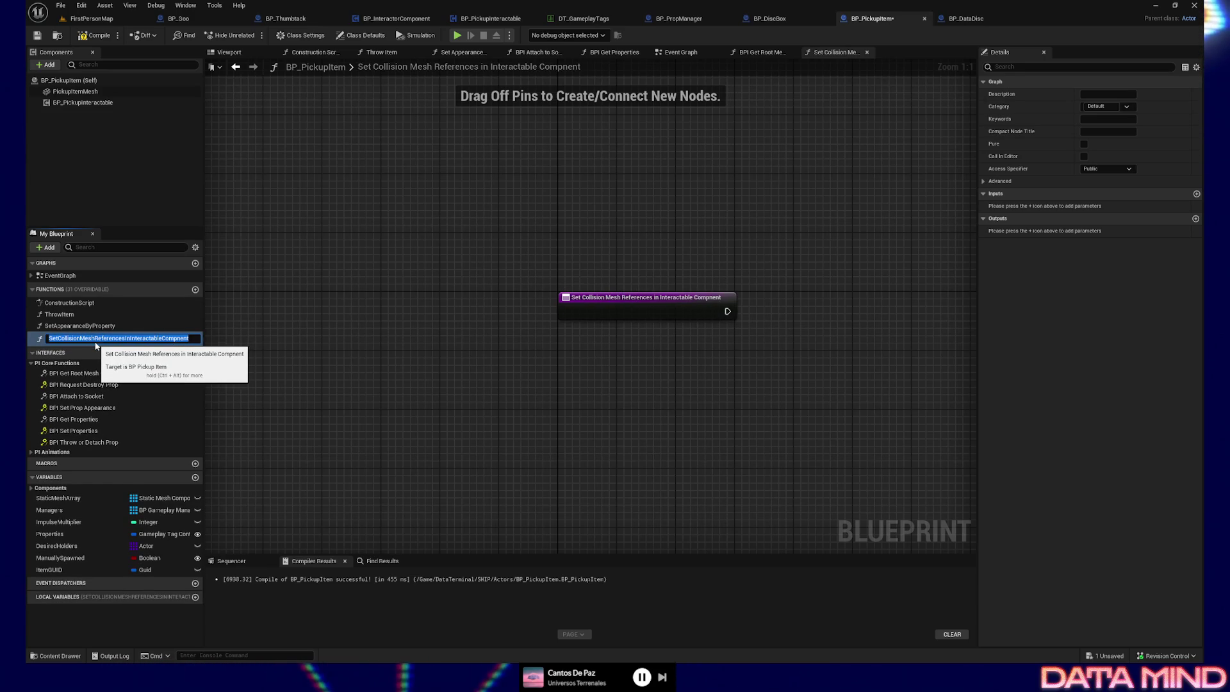
click(103, 338)
key(shift+Right)
key(shift+Right)
key(shift+Right)
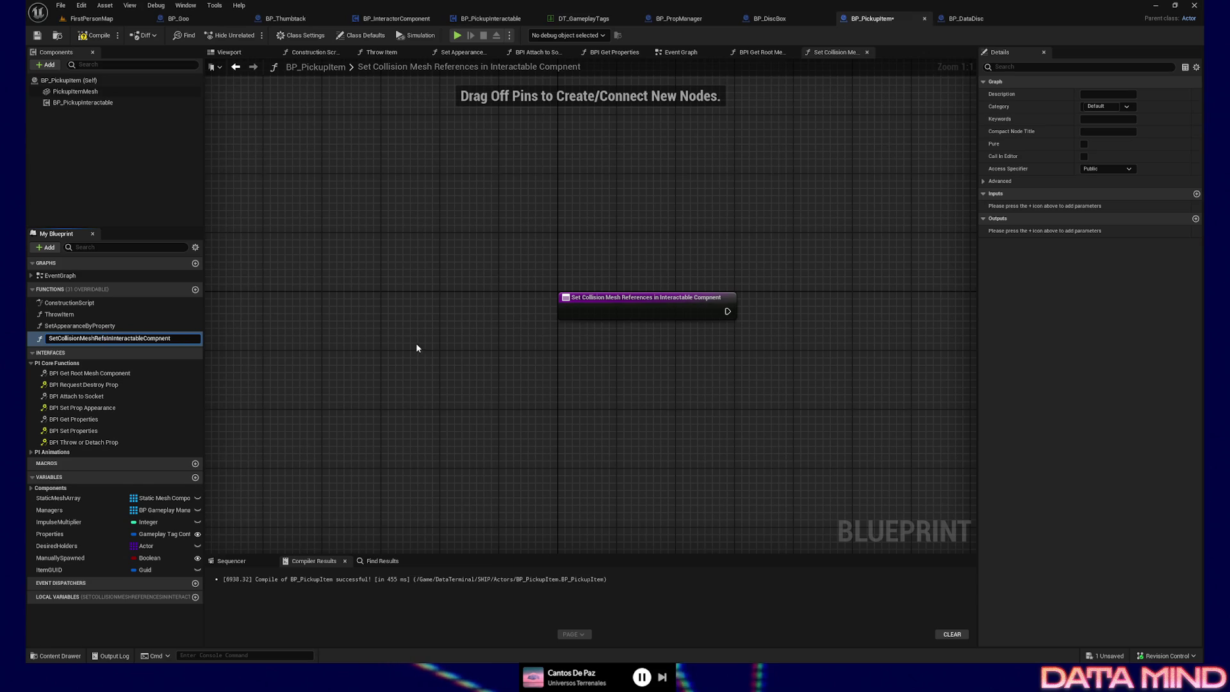
key(Delete)
key(Return)
Compile, then place Pickup Item Mesh and BP Pickup Interactable getters in the function graph
drag(626, 330, 435, 335)
click(93, 35)
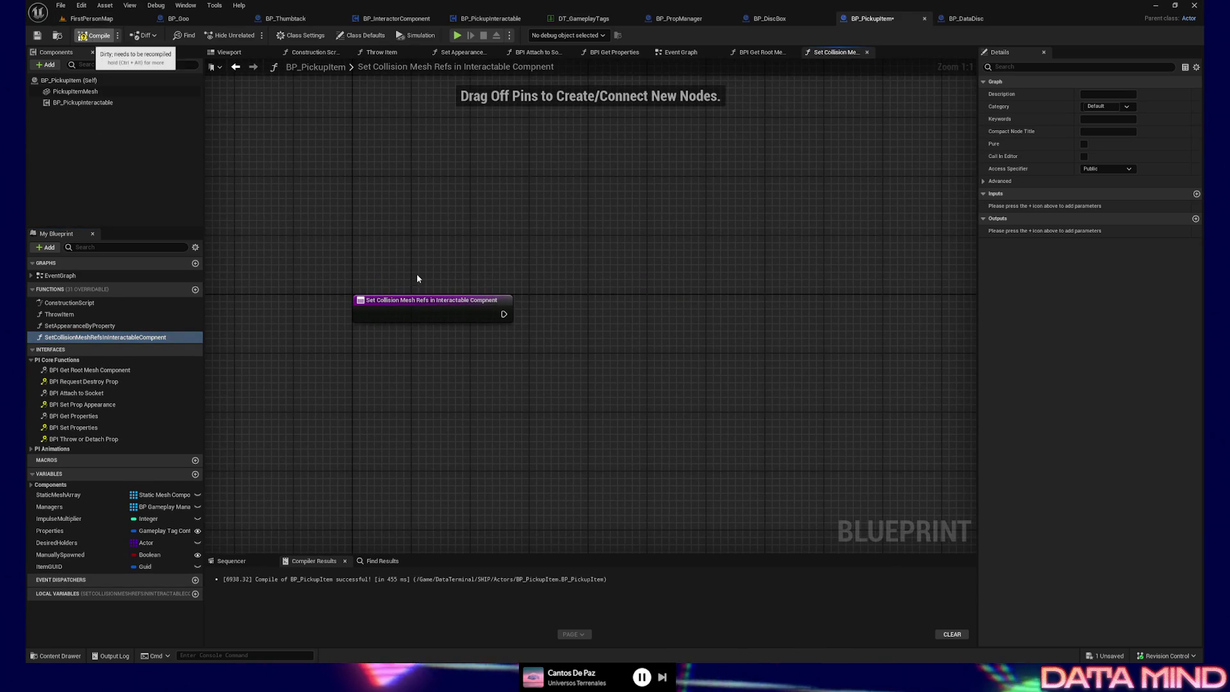
drag(416, 275, 400, 260)
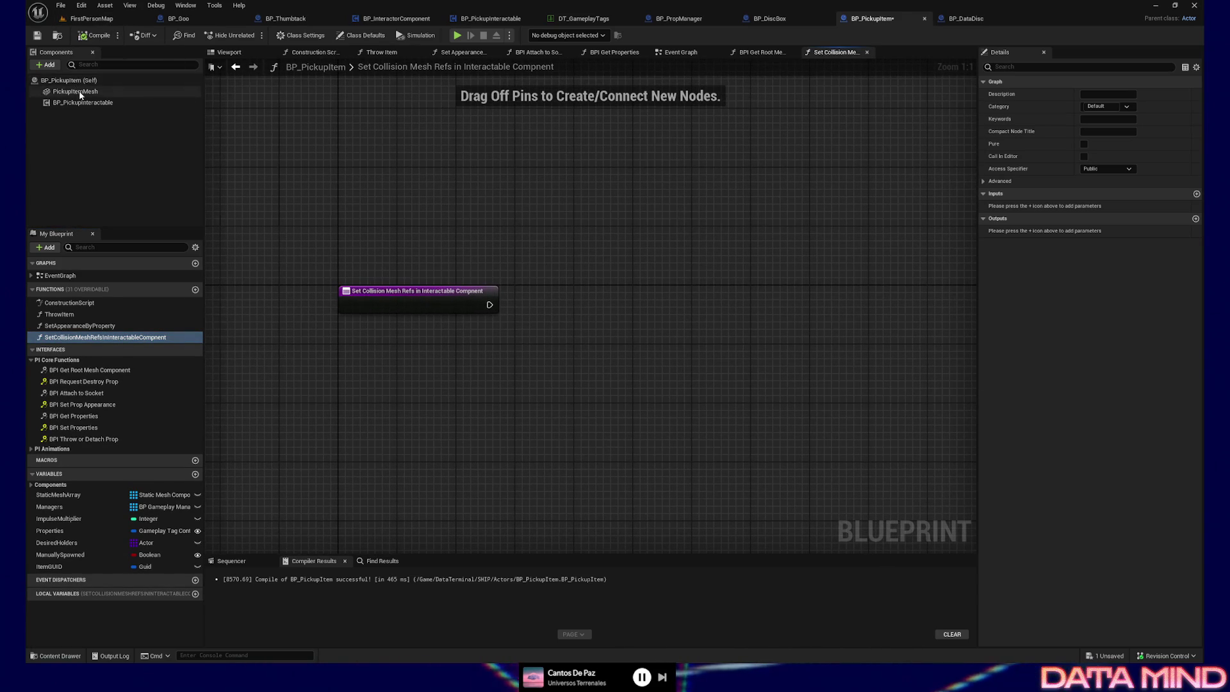
mouse_move(75, 91)
mouse_down()
mouse_move(479, 400)
mouse_move(493, 388)
mouse_up()
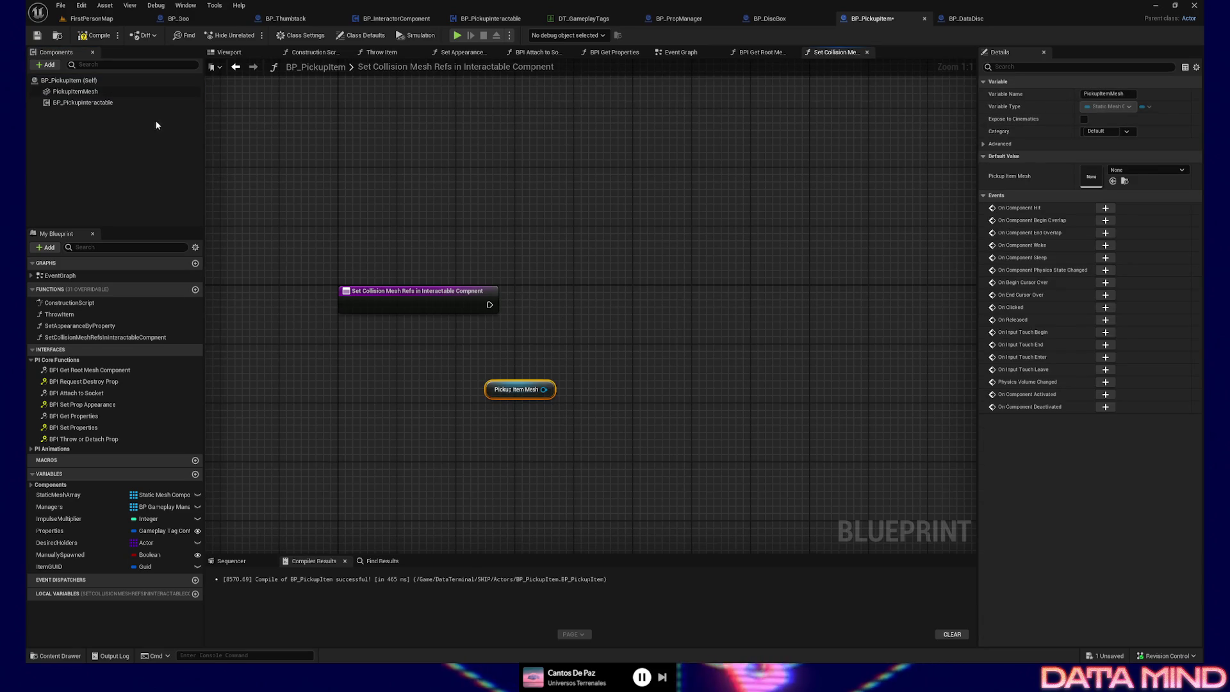
mouse_move(83, 103)
mouse_down()
mouse_move(610, 332)
mouse_move(754, 320)
mouse_up()
text(get)
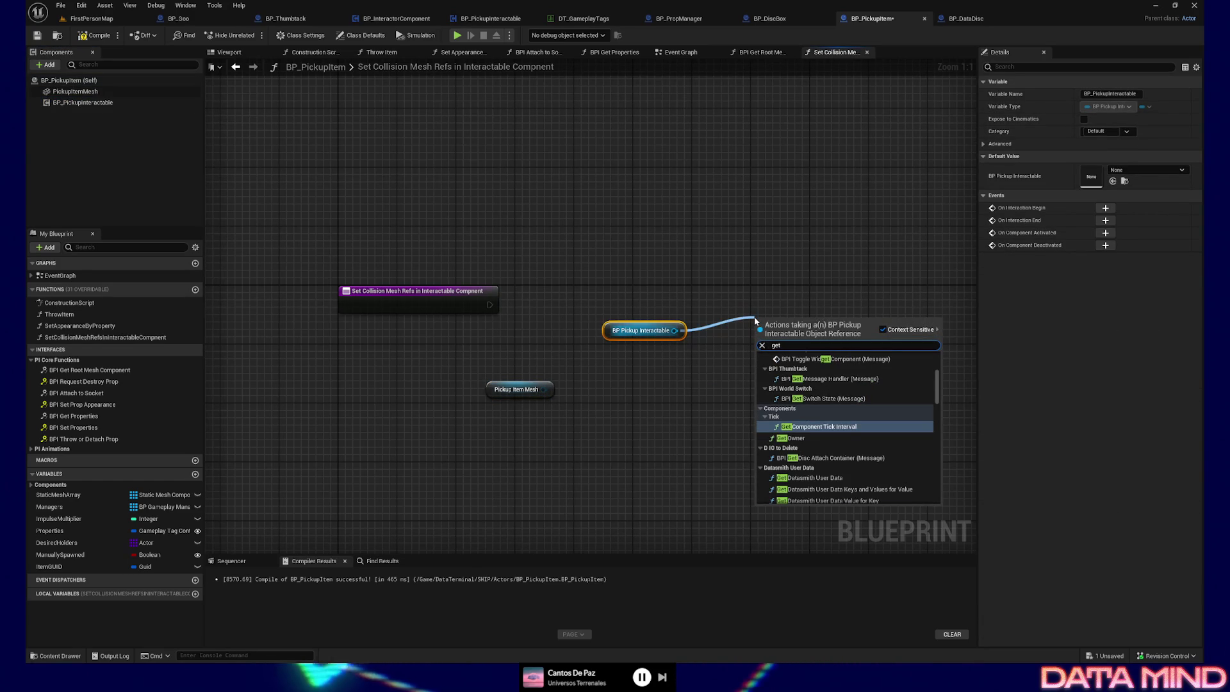
text( static)
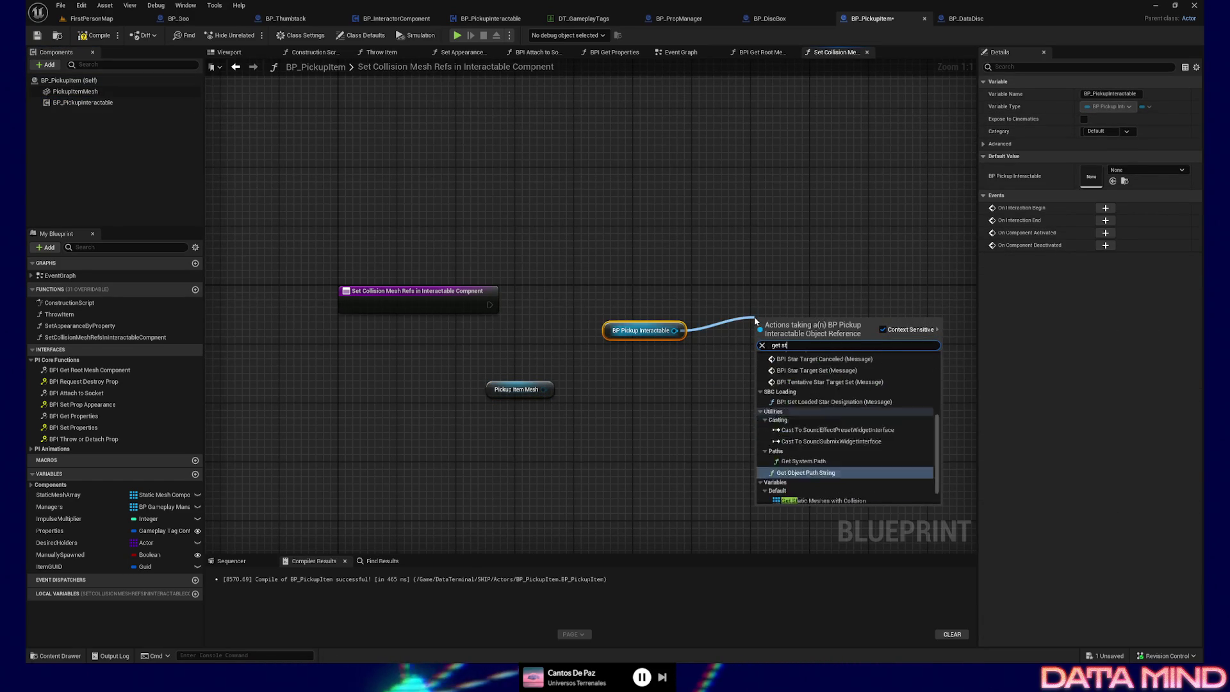
click(833, 402)
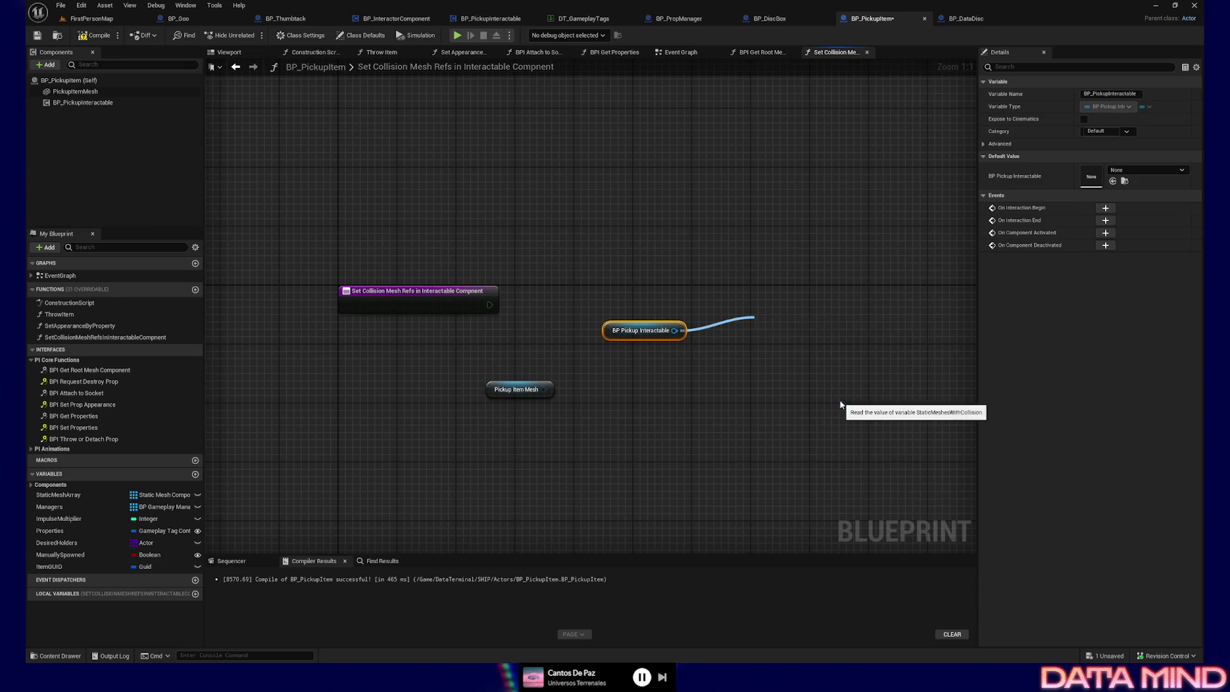
drag(787, 313, 757, 328)
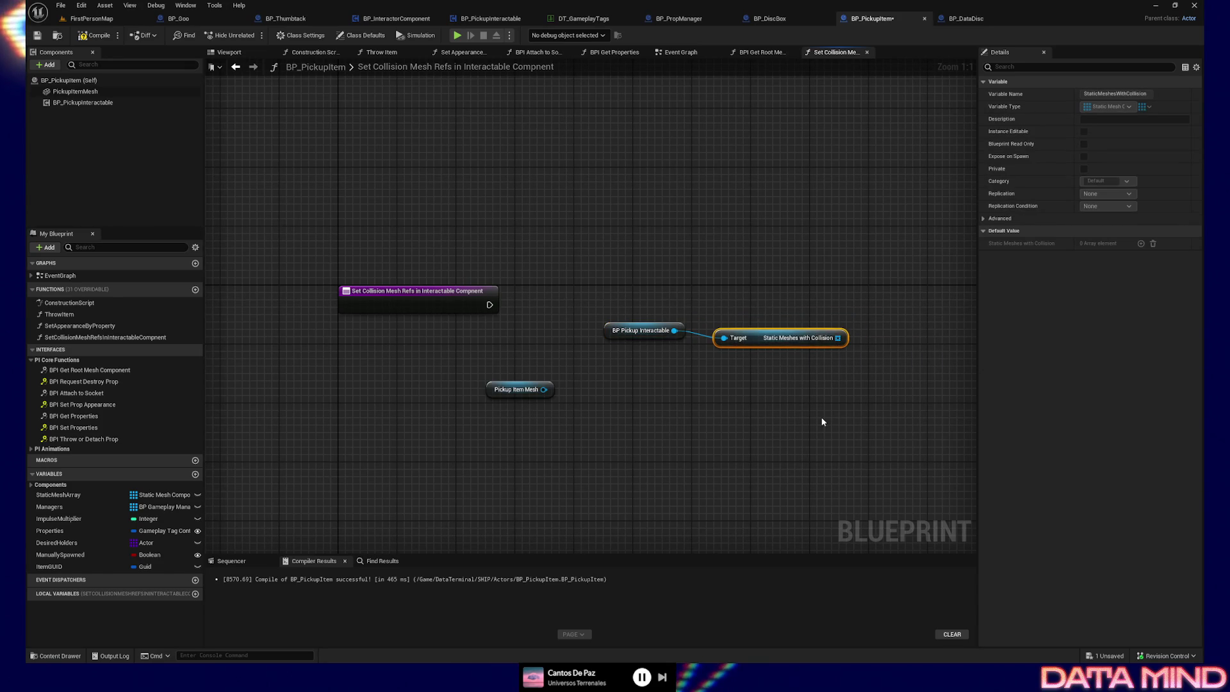
key(Delete)
Add SET Static Meshes with Collision from BP Pickup Interactable; search make array from Pickup Item Mesh
drag(674, 330, 766, 336)
text(set stat)
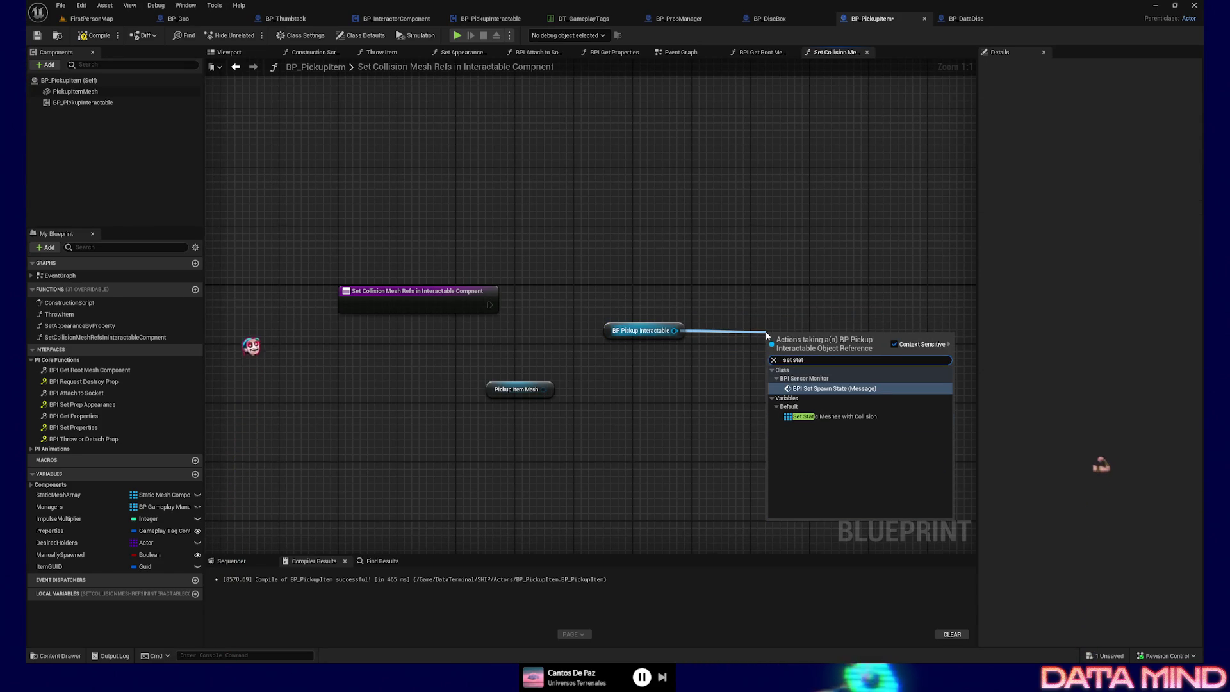
click(808, 416)
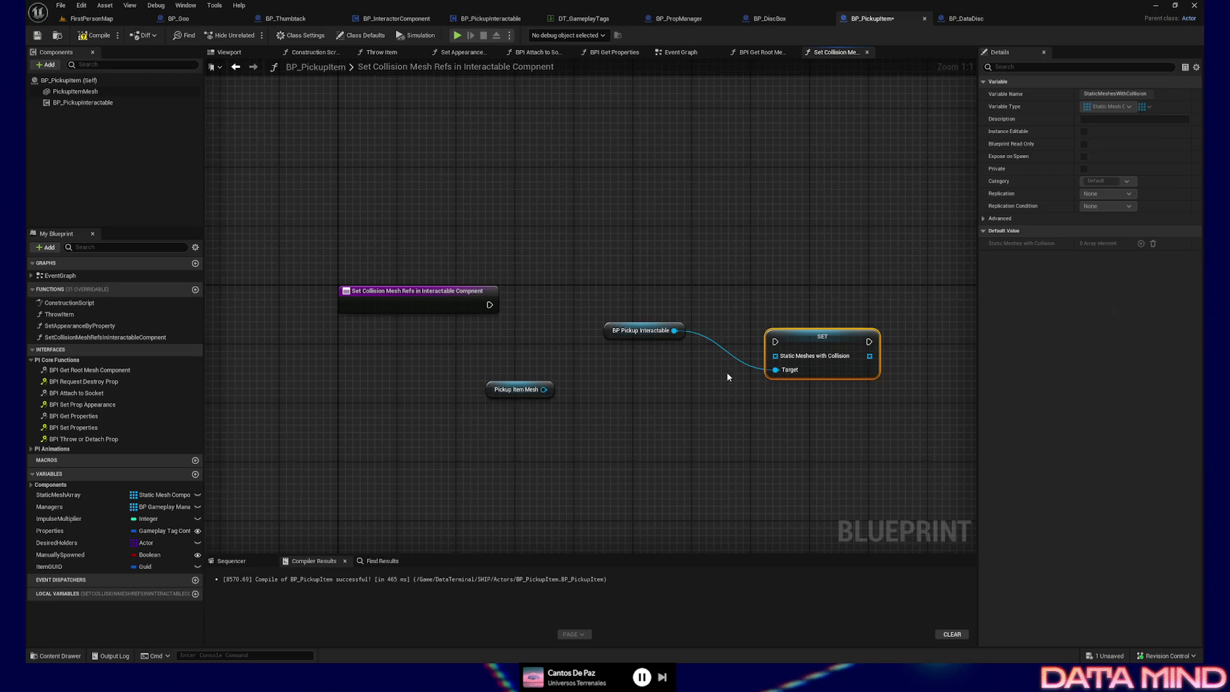
drag(727, 412, 697, 406)
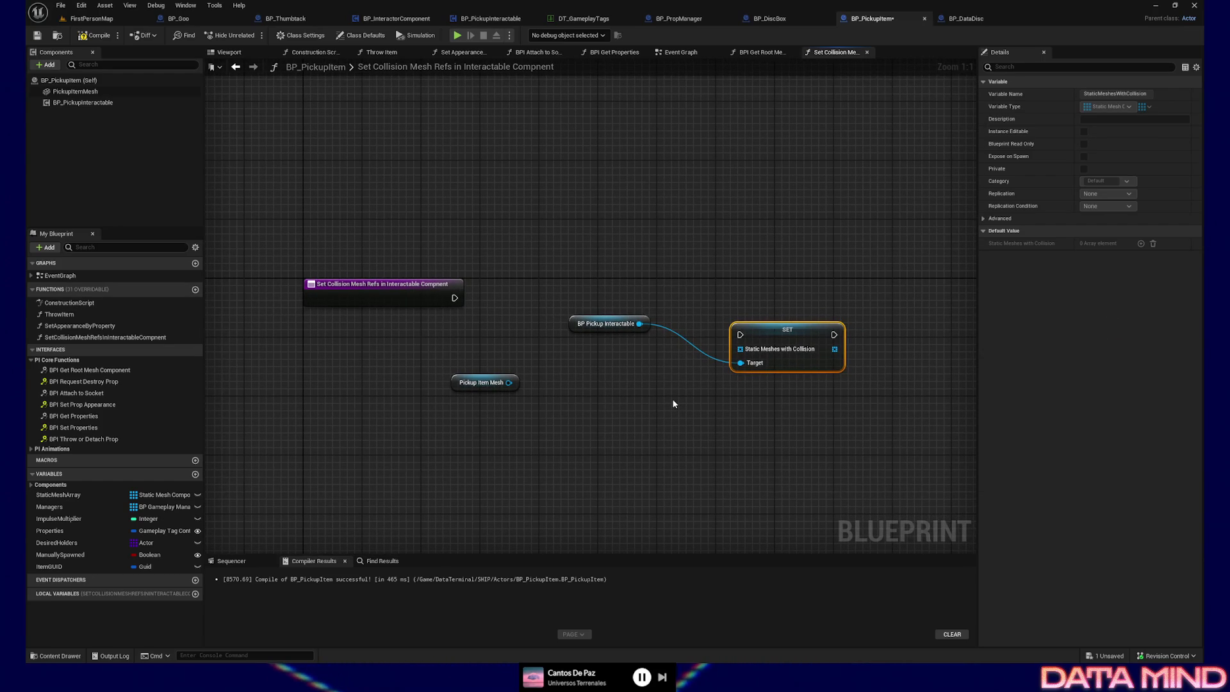
click(578, 327)
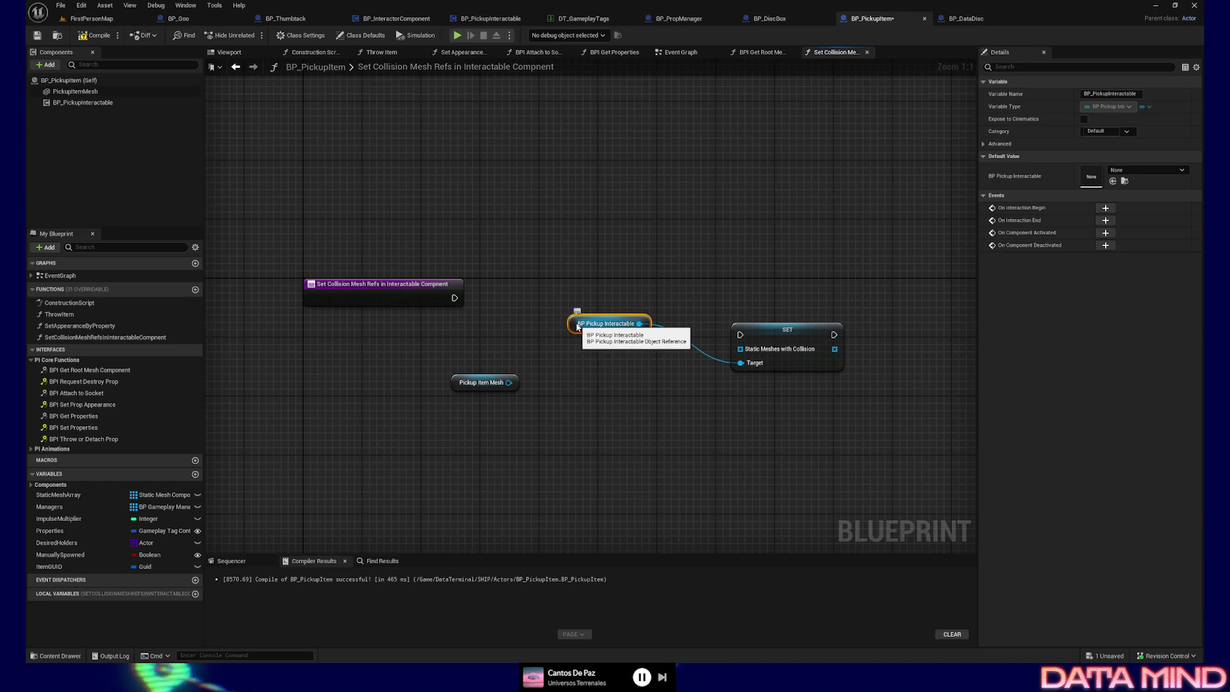
drag(579, 331, 630, 370)
drag(606, 305, 709, 406)
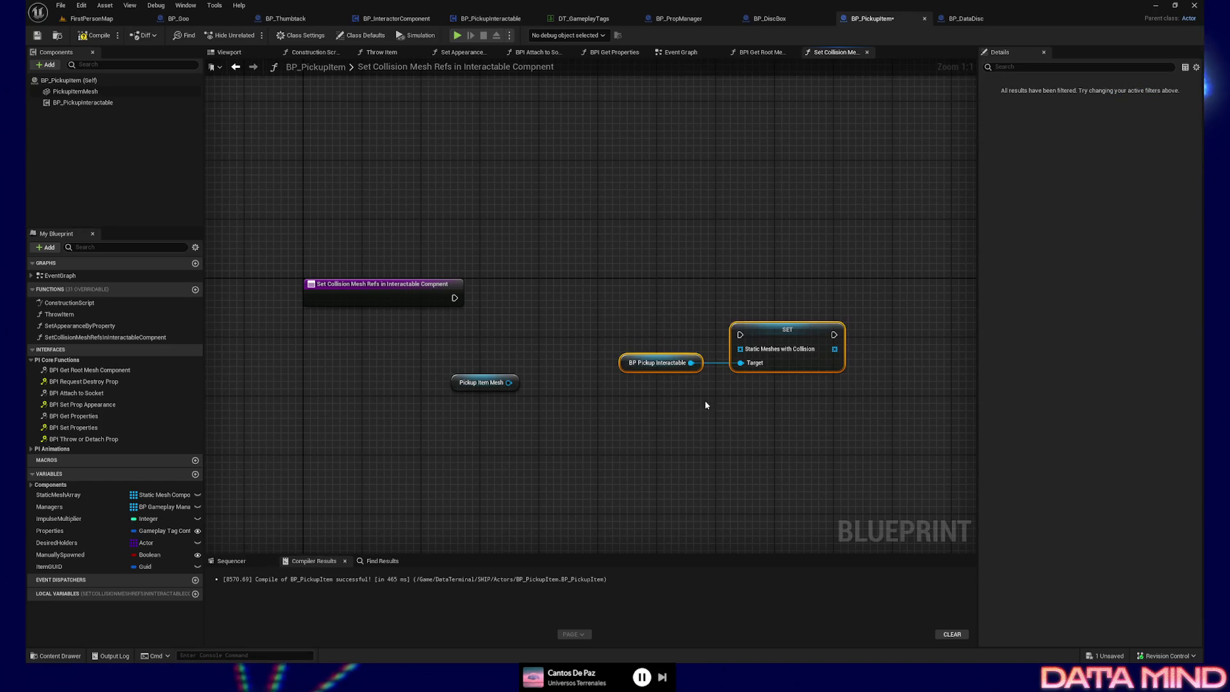
mouse_move(484, 378)
mouse_down()
mouse_move(542, 364)
mouse_move(485, 422)
mouse_move(572, 433)
mouse_up()
text(make array)
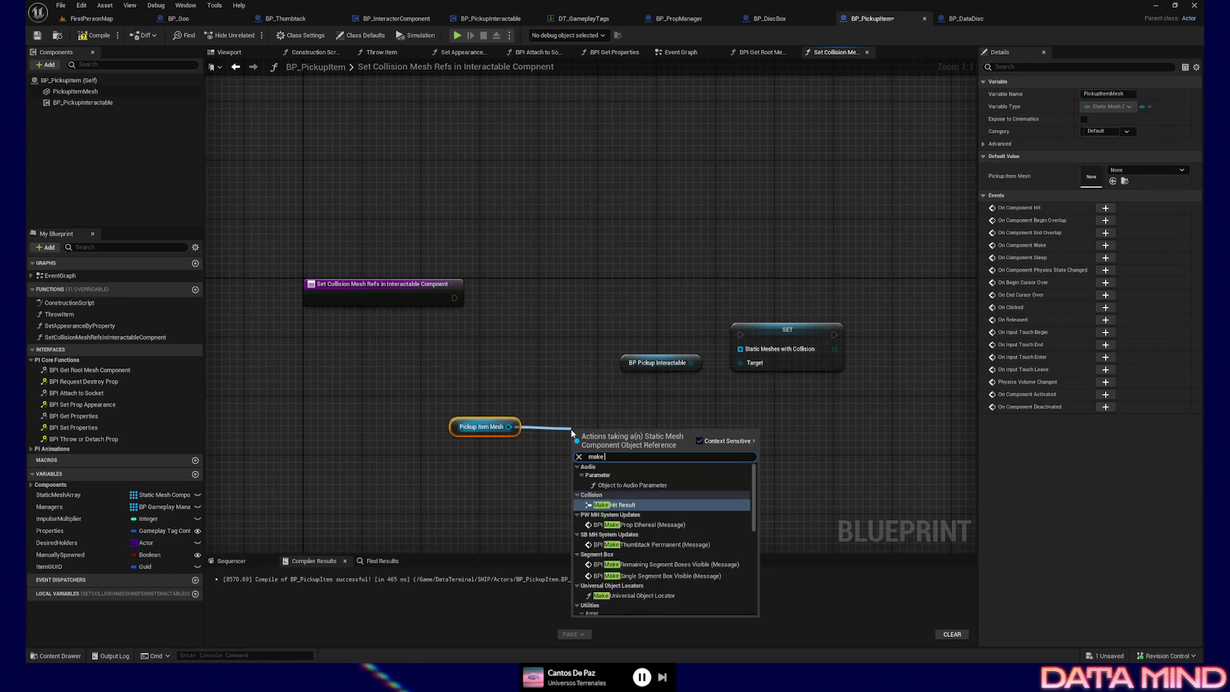